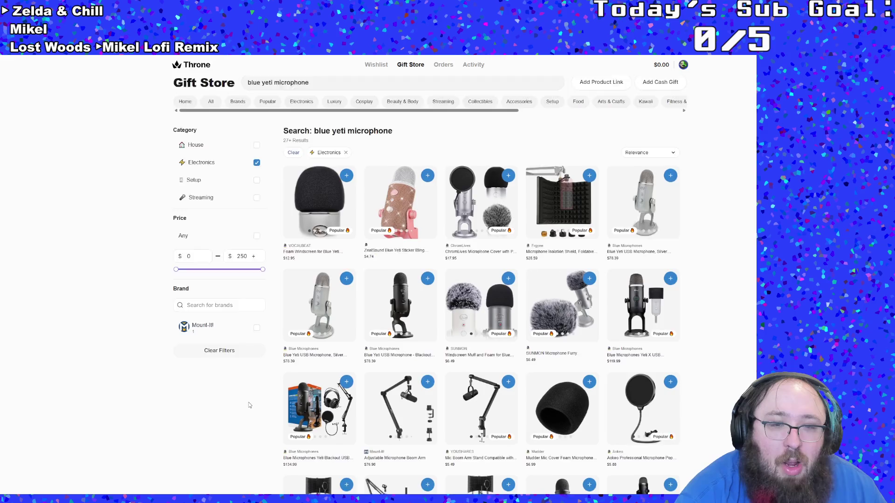
Open the silver Blue Yeti USB Microphone listing in Throne.
scroll(229, 414, "down", 4)
scroll(251, 380, "up", 4)
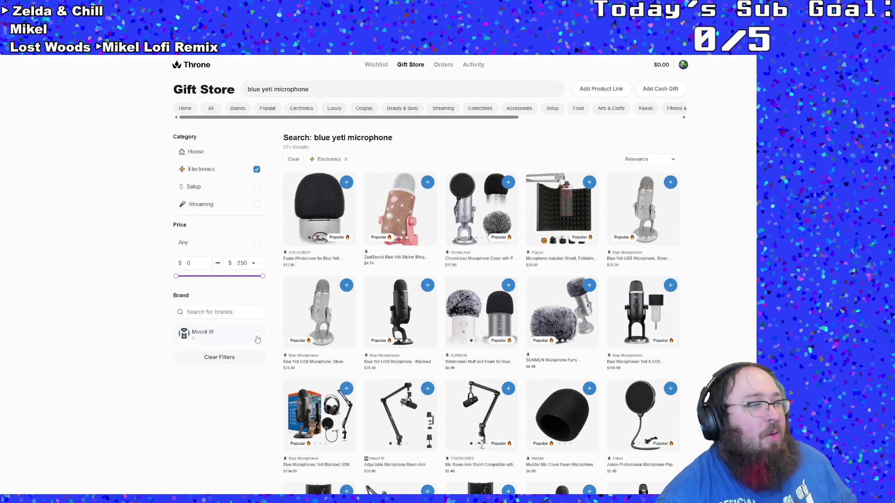
scroll(392, 356, "down", 1)
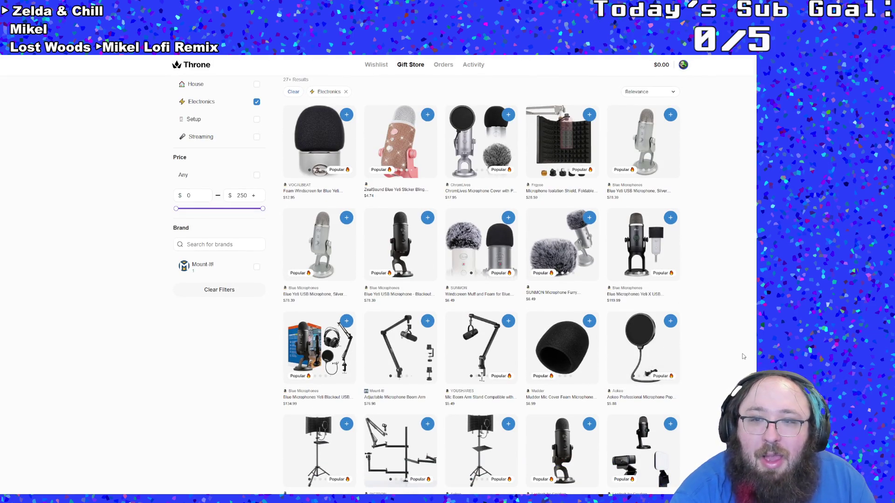
scroll(743, 356, "up", 1)
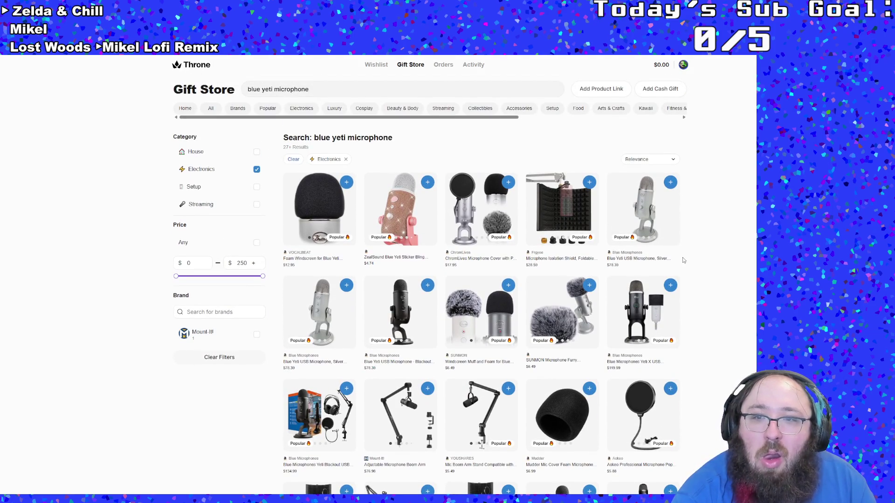
left_click(648, 237)
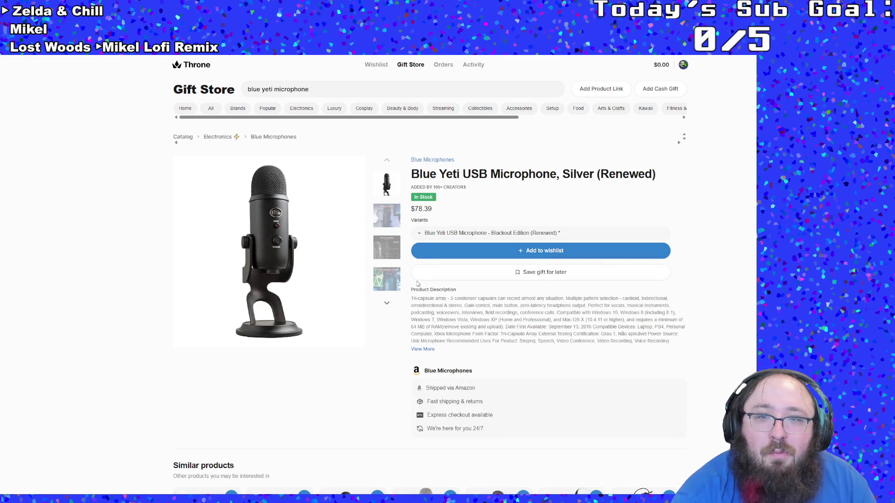
Add the Blackout Edition (Renewed) microphone to the wishlist and dismiss the confirmation.
scroll(462, 298, "down", 2)
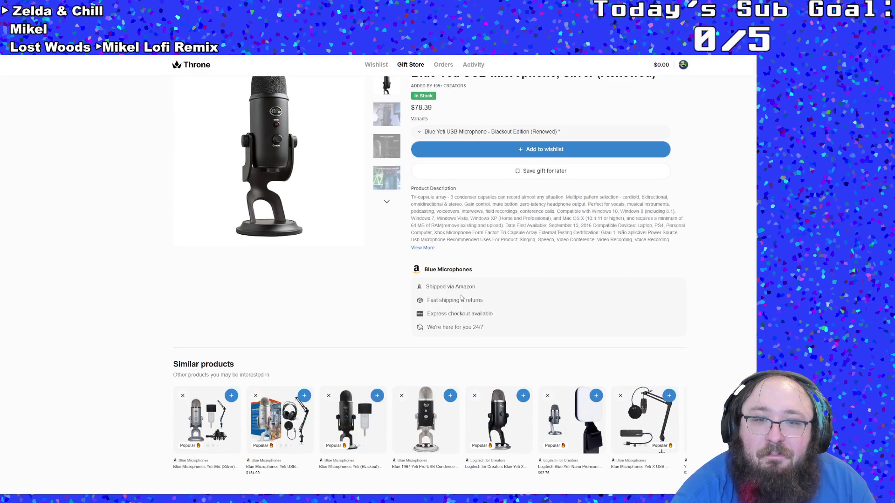
scroll(461, 297, "up", 2)
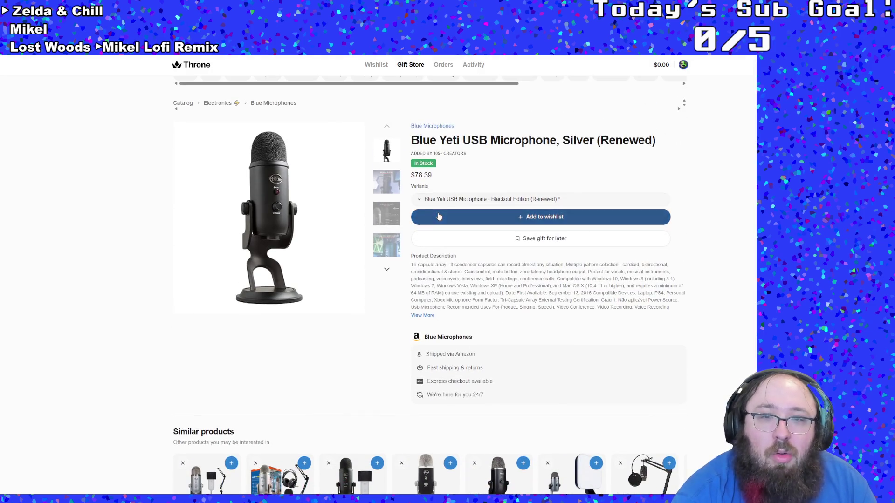
left_click(440, 217)
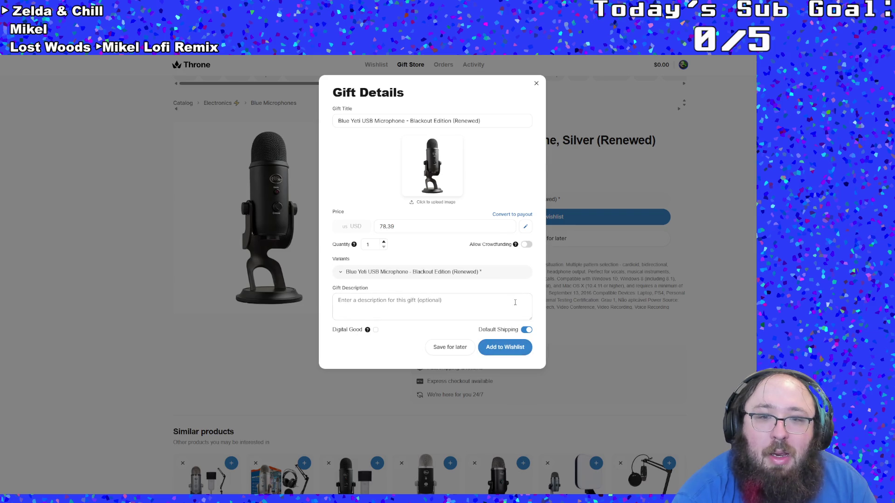
left_click(508, 347)
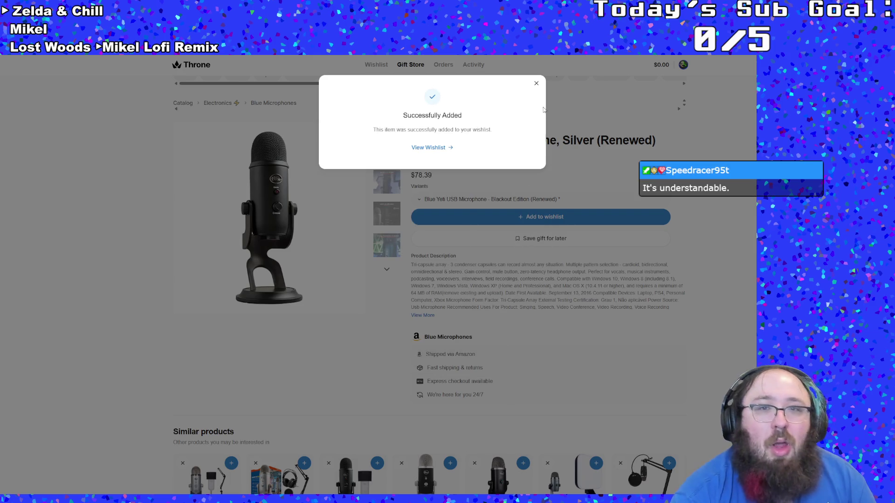
left_click(536, 83)
key("super+Down")
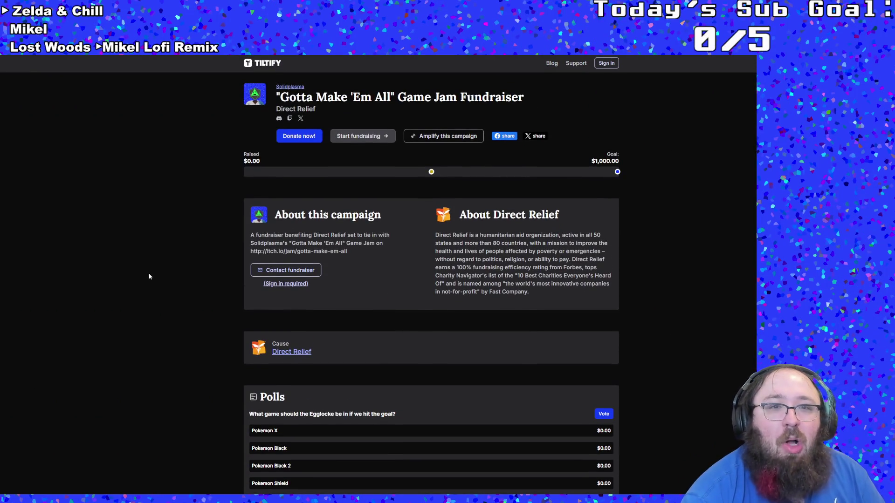
scroll(149, 269, "down", 3)
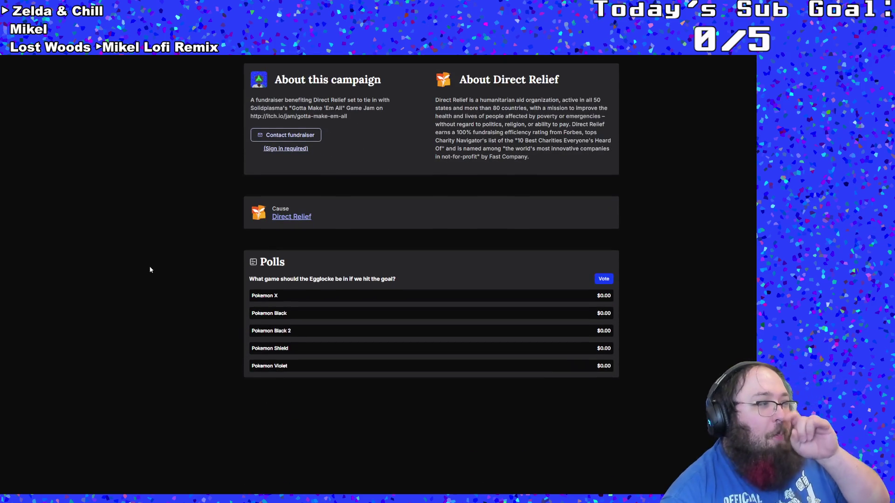
scroll(149, 267, "up", 2)
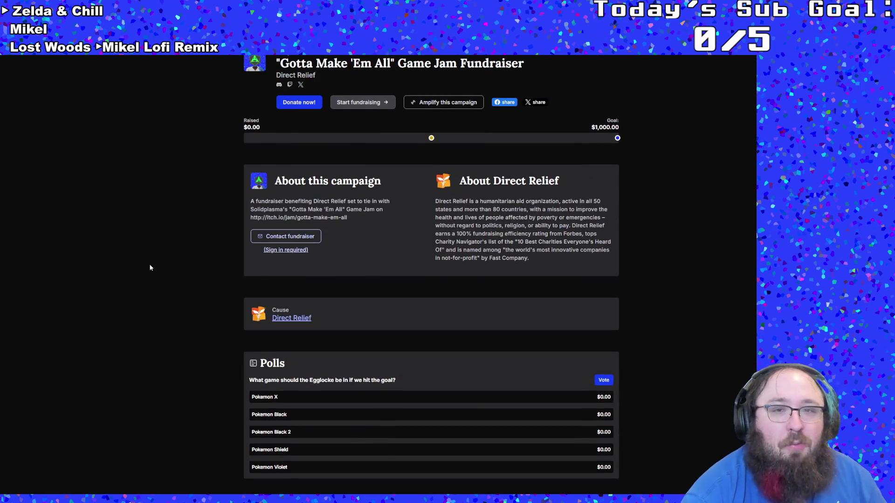
scroll(150, 256, "down", 2)
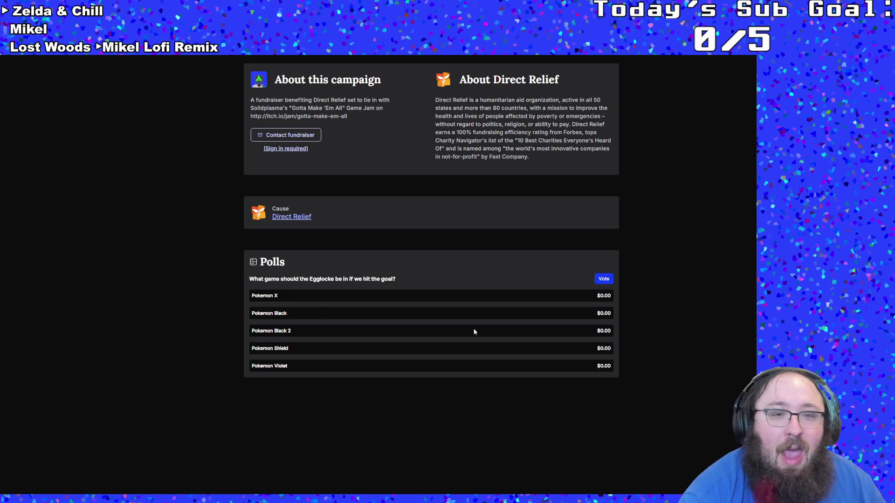
scroll(471, 333, "up", 1)
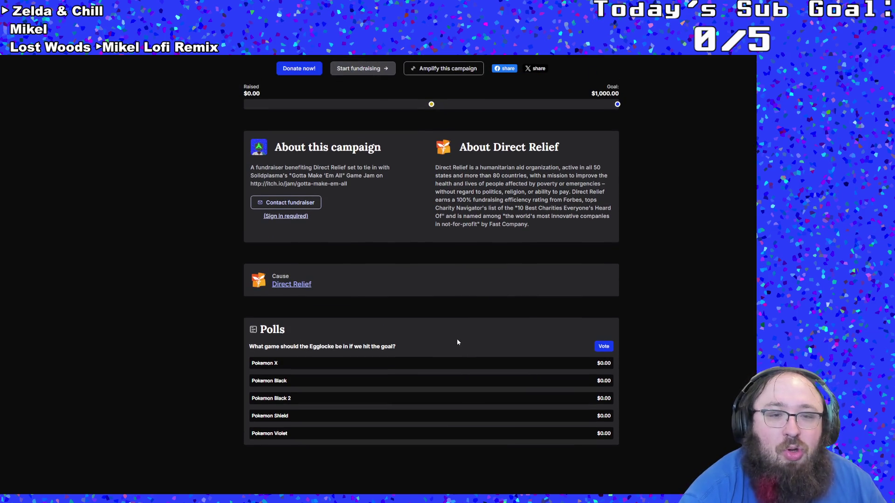
scroll(457, 342, "up", 1)
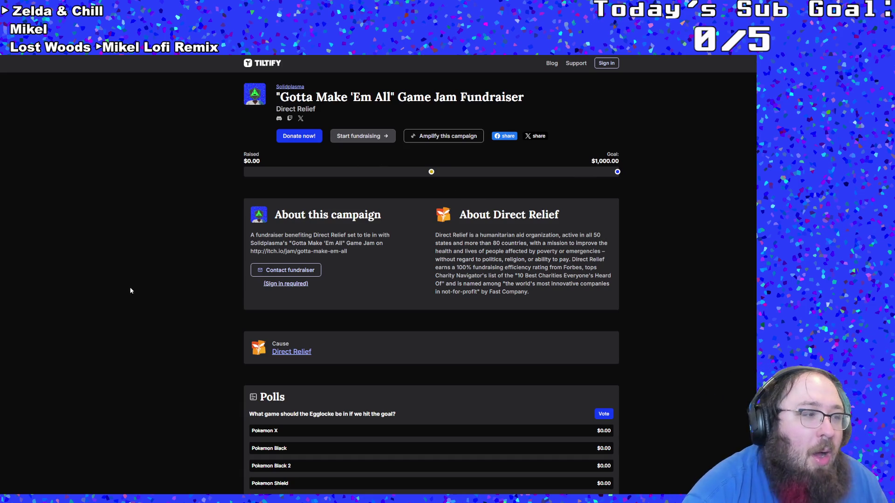
scroll(140, 247, "down", 2)
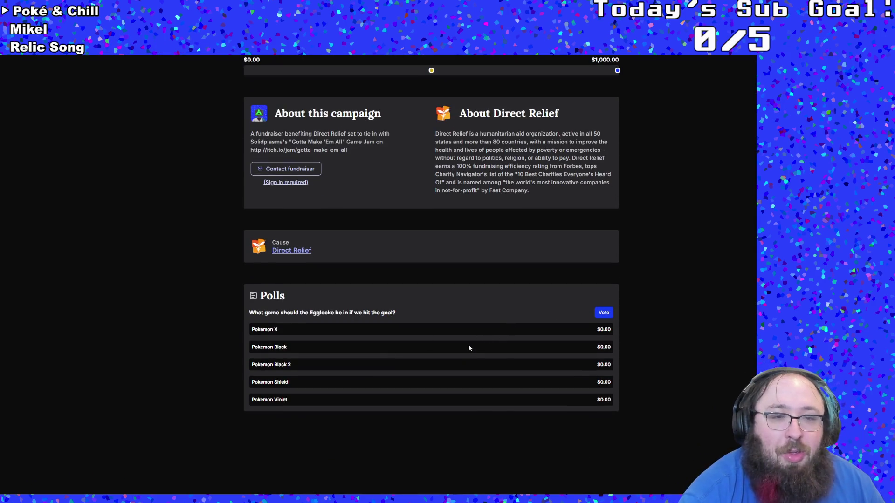
scroll(466, 346, "up", 2)
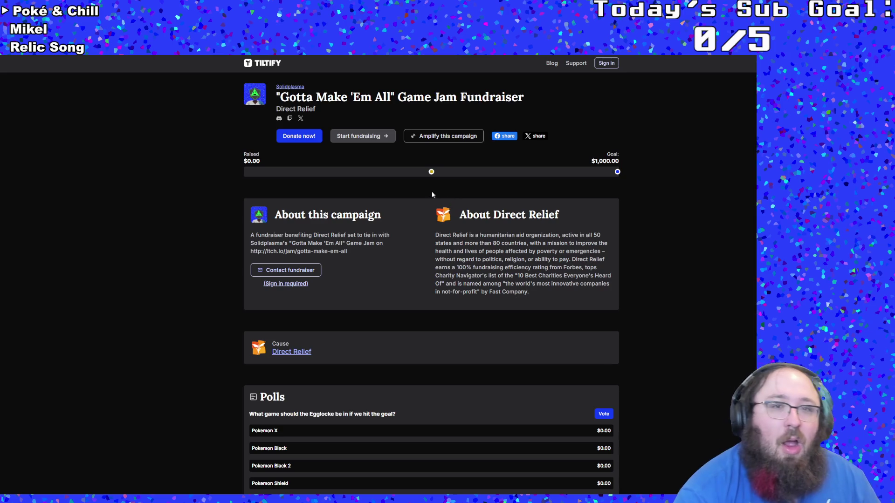
left_click(299, 135)
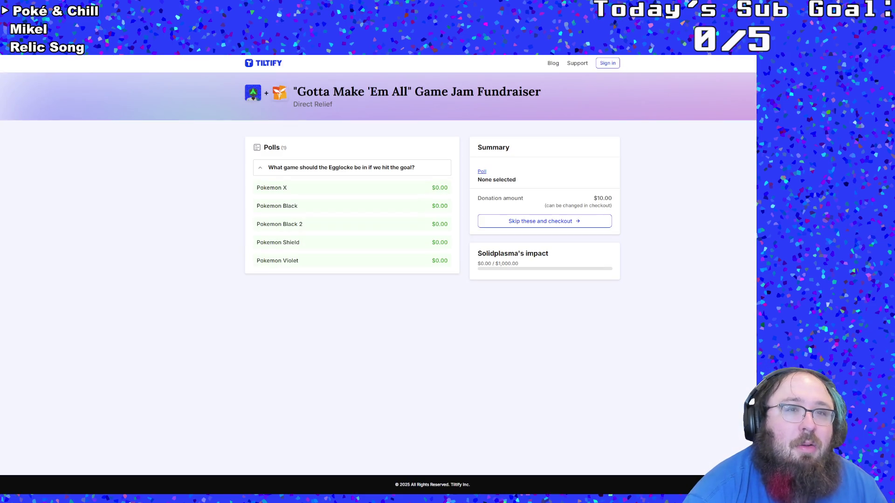
key("ctrl+l")
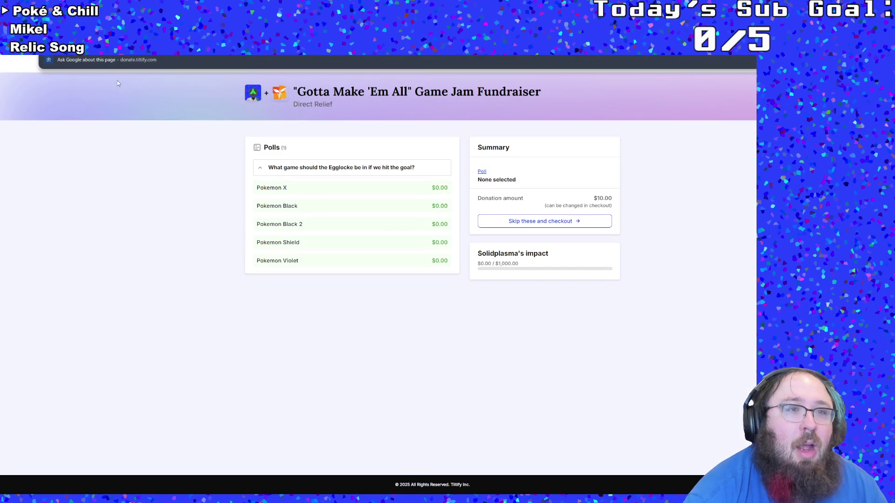
left_click(127, 167)
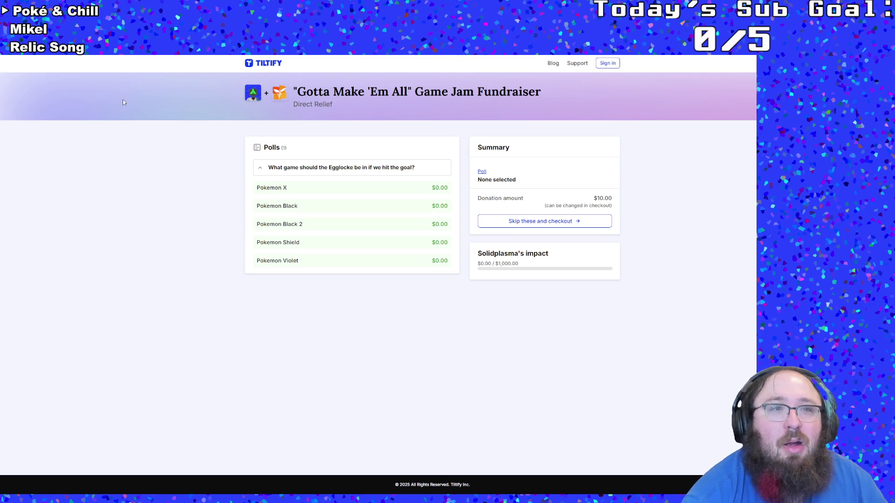
key("alt+Left")
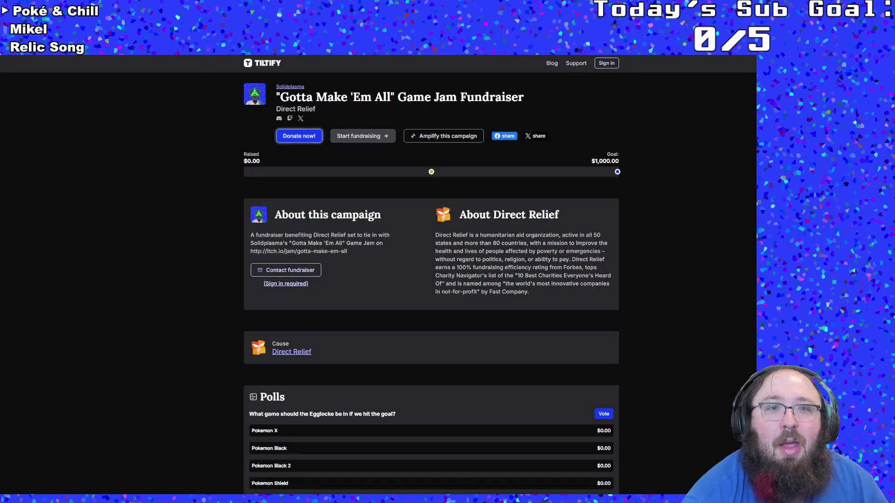
key("ctrl+l")
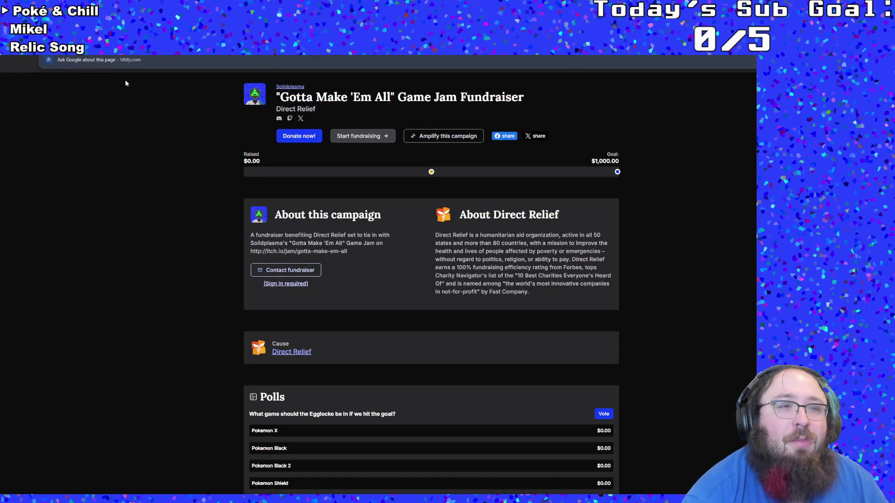
key("Escape")
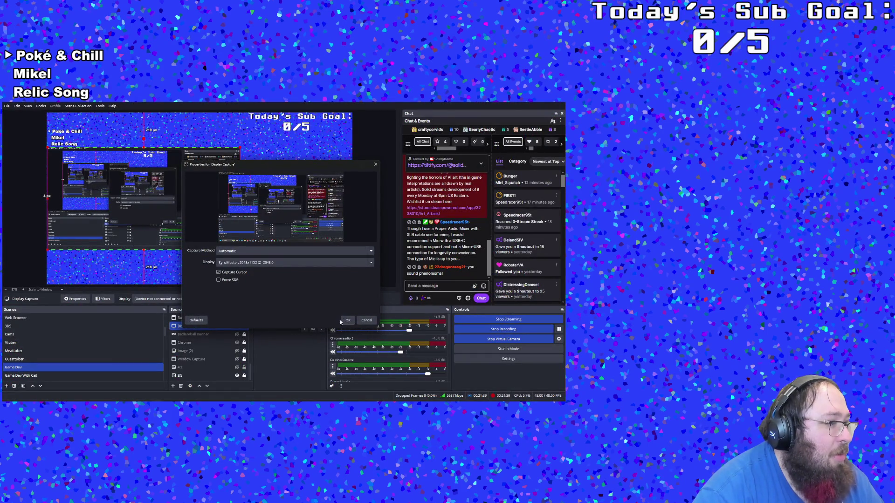
Set Display Capture's Display to the monitor showing GameMaker.
left_click(287, 262)
left_click(287, 278)
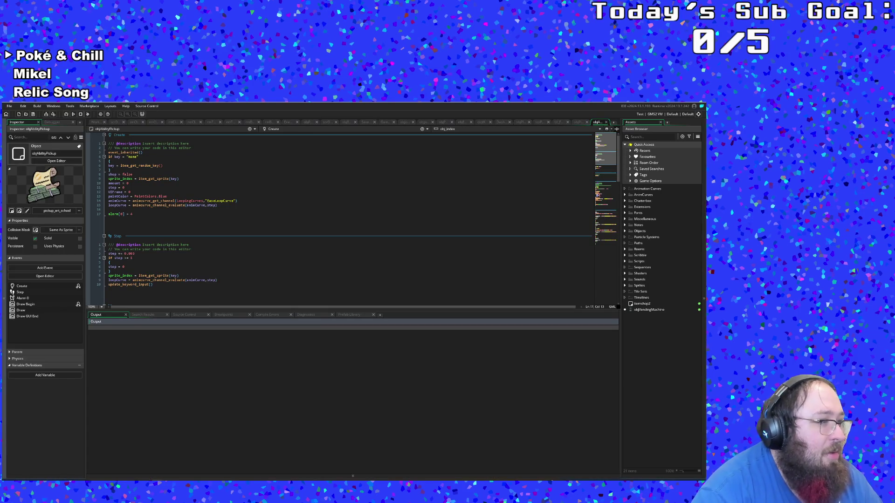
Look over the Step event's step = 0 and update_keyword_input() lines, briefly trying asset search.
left_click(139, 267)
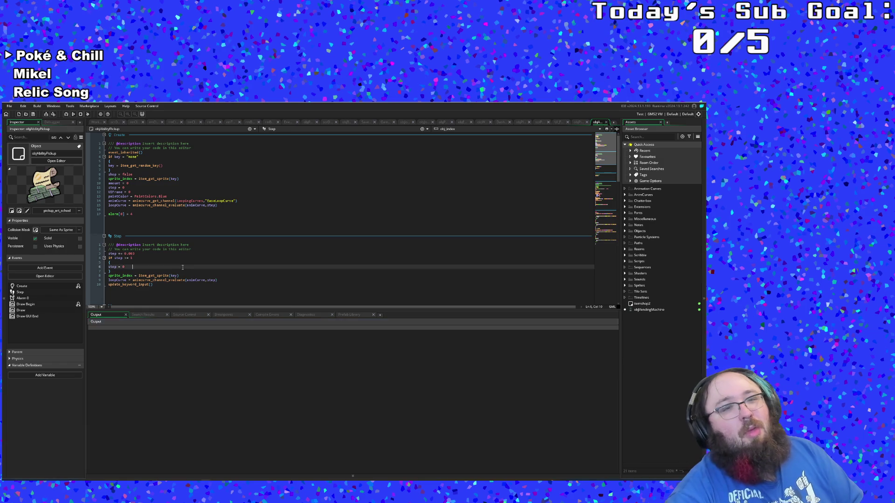
left_click(163, 285)
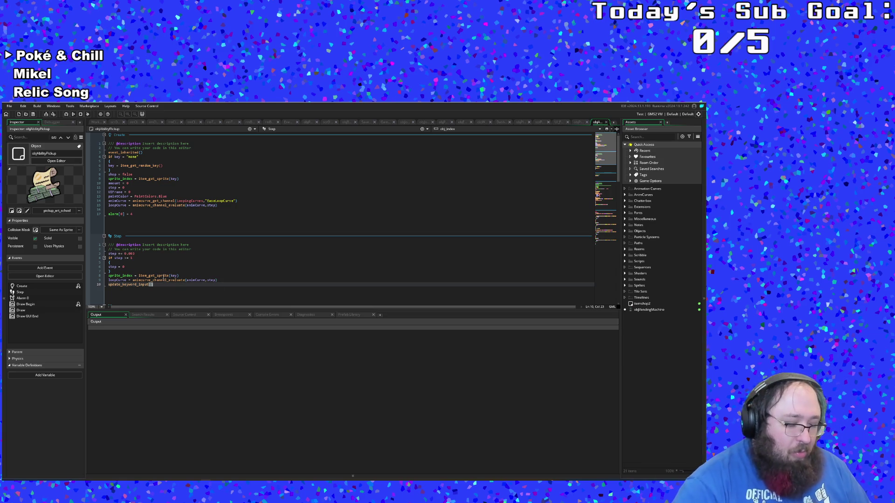
key("ctrl+t")
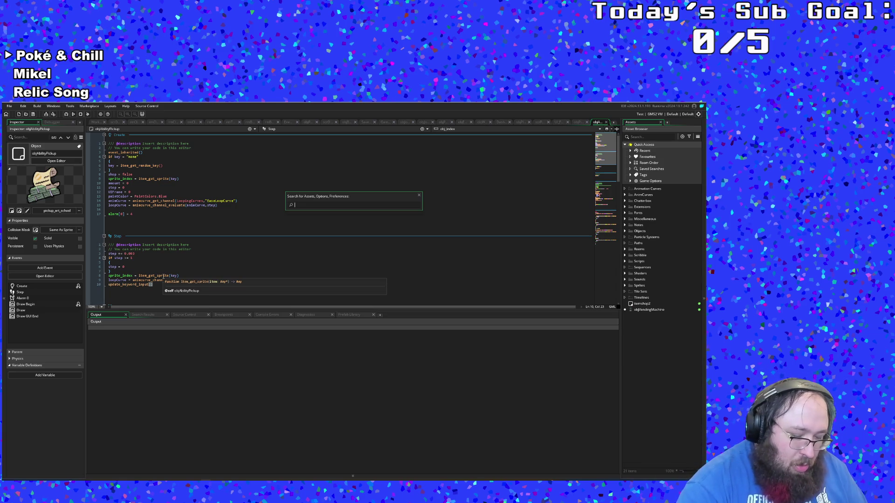
type("g")
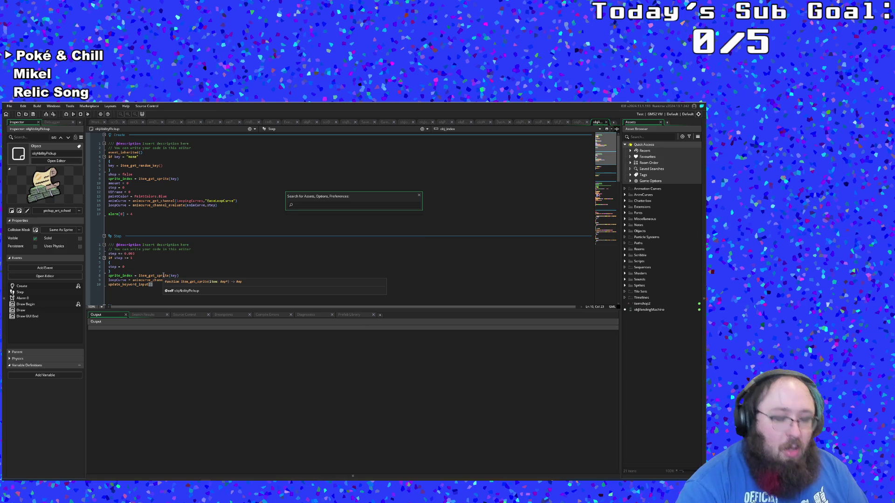
left_click(172, 244)
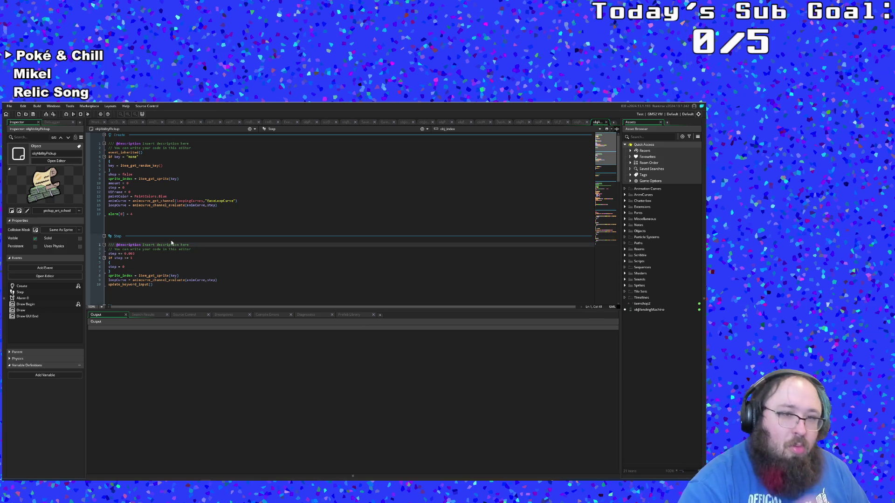
Search the project for the out-of-paint text.
key("ctrl+f")
type("out")
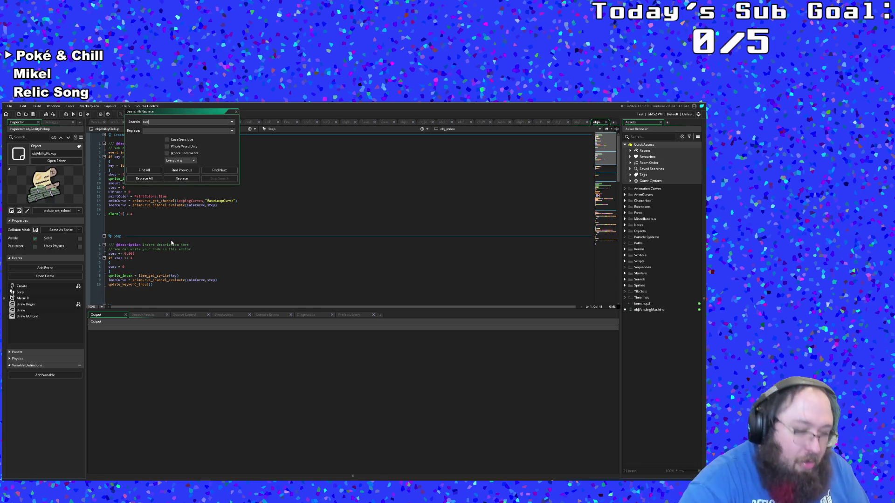
type(" of paint")
key("Return")
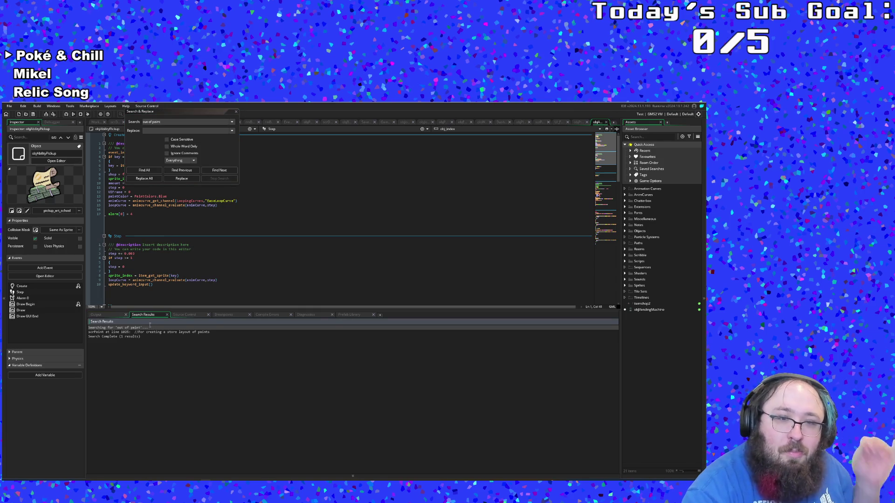
Search the project for 'Paint Empty' and open the first match in objBrush's Step code.
left_click(134, 126)
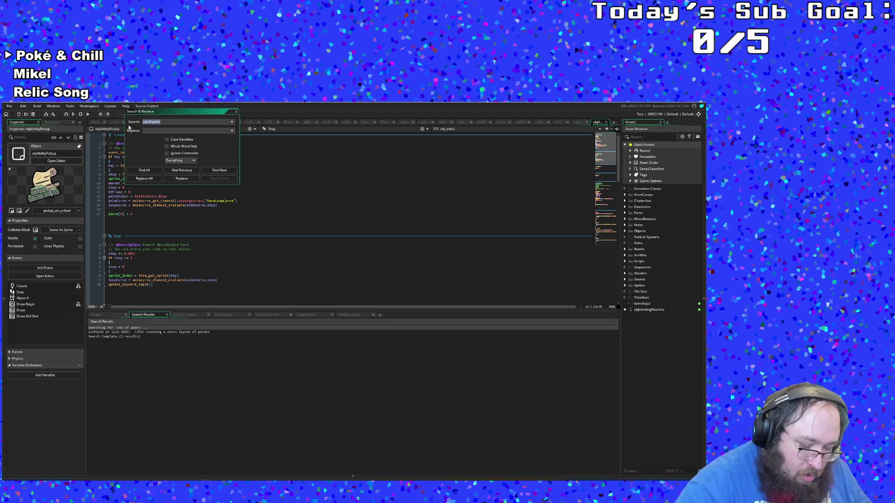
type("f")
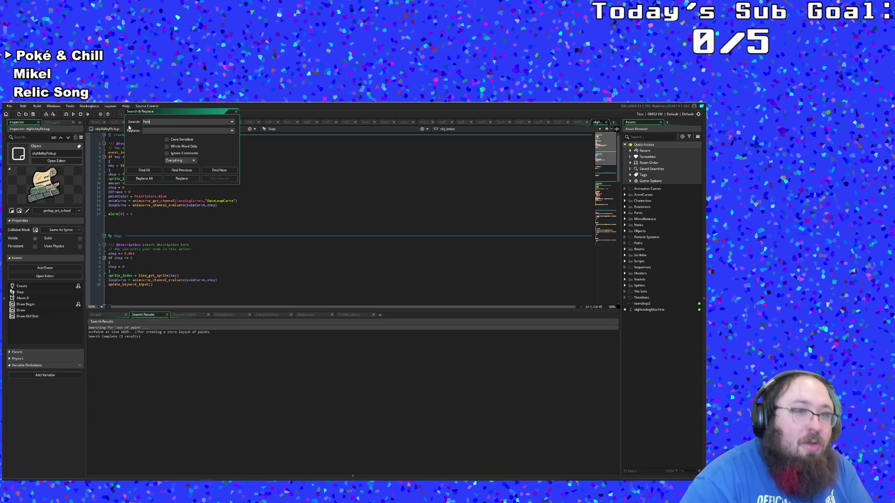
type("t")
key("Return")
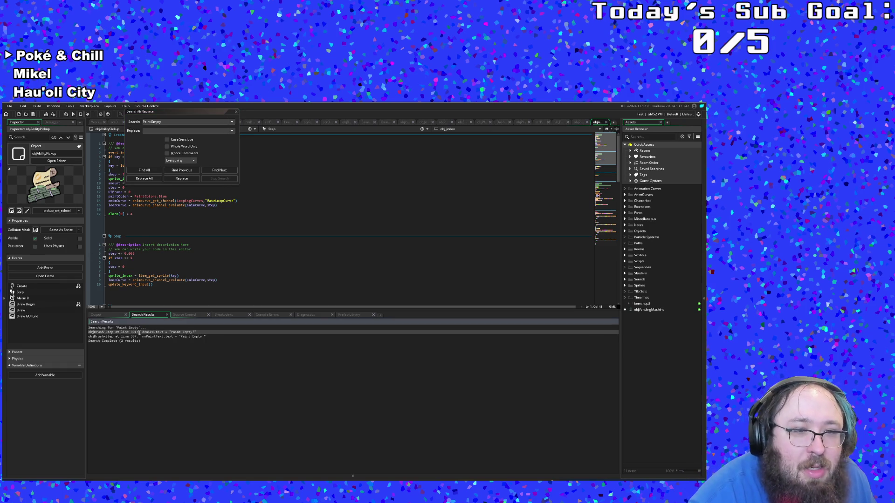
double_click(139, 333)
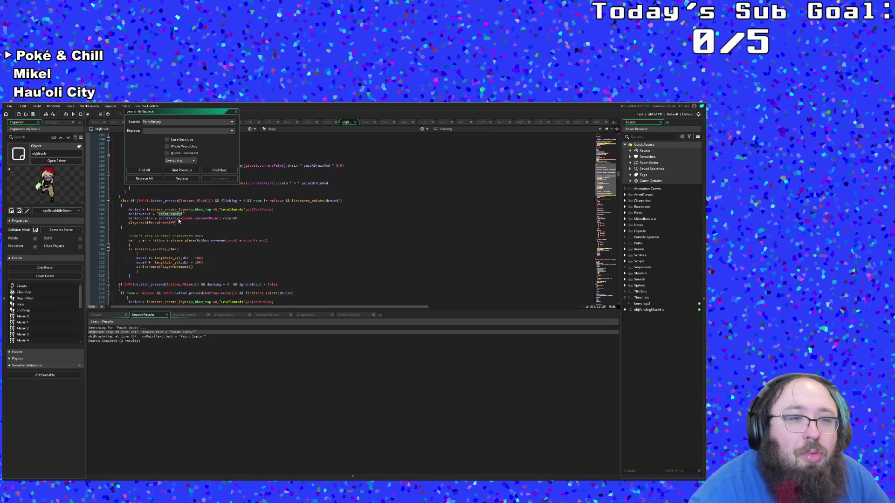
Close the search box and set the code editor zoom to 200%.
left_click(236, 113)
left_click(102, 307)
left_click(103, 333)
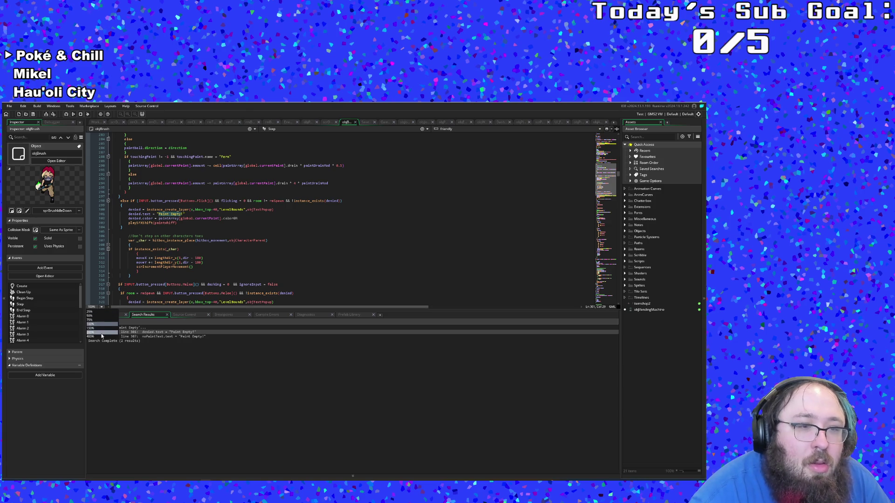
scroll(178, 302, "up", 5)
scroll(177, 303, "up", 5)
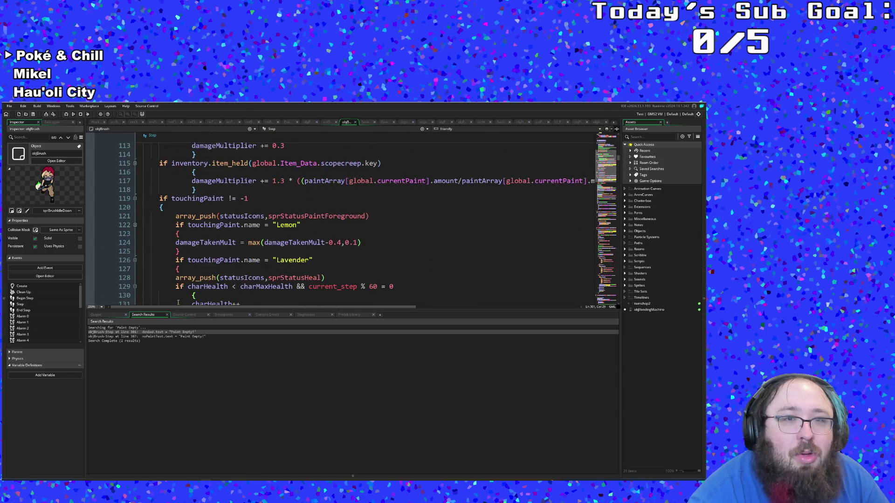
scroll(178, 302, "down", 18)
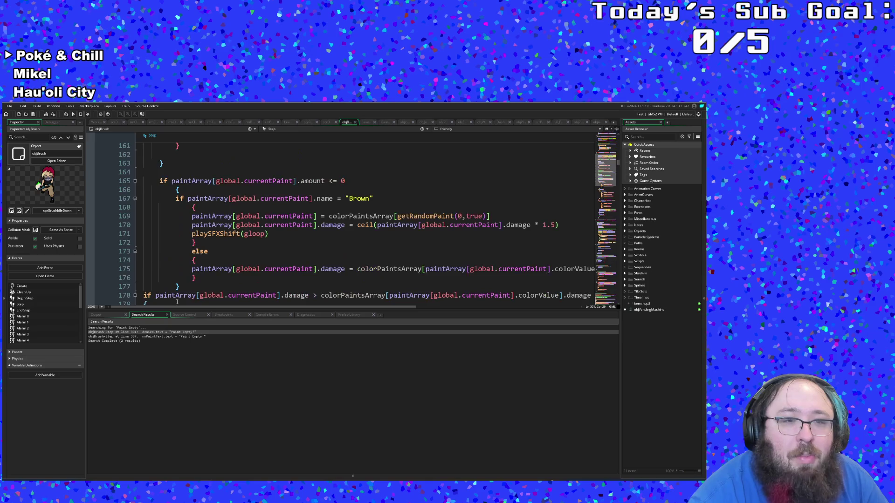
scroll(176, 301, "down", 17)
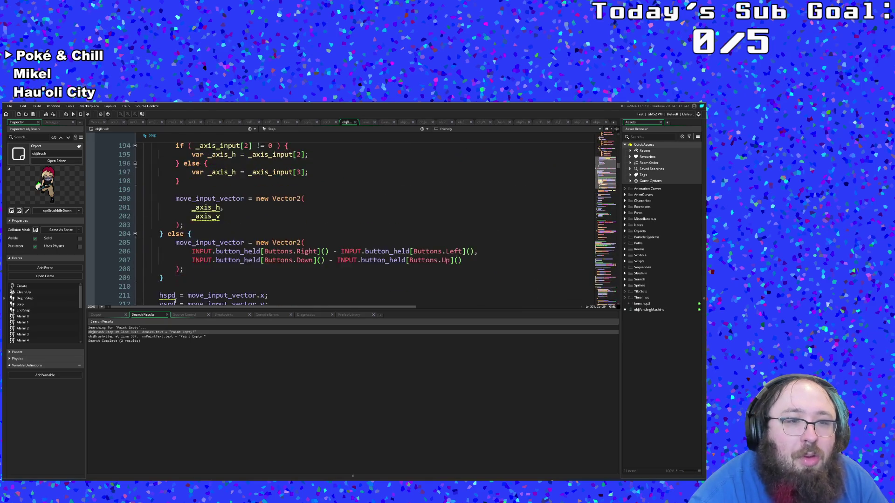
scroll(174, 300, "down", 19)
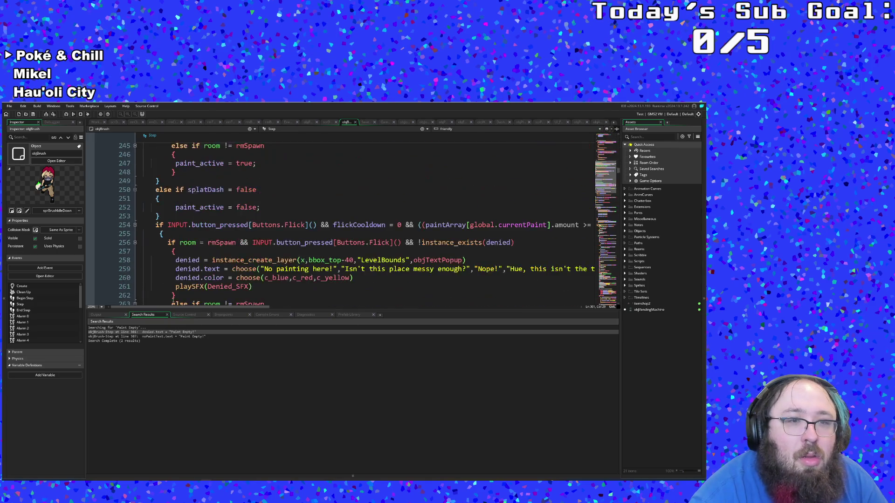
scroll(173, 301, "down", 7)
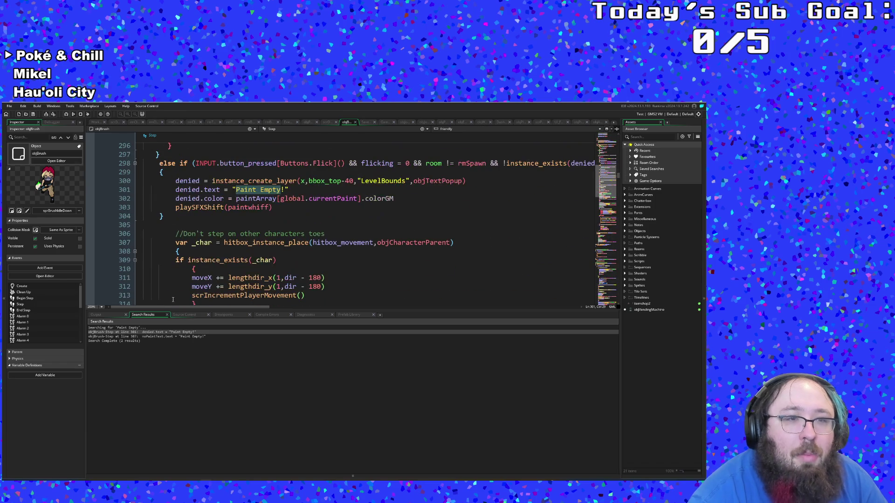
Type 'ignoreInput = true' into the Flick condition on line 298, then jump to ignoreInput's definition.
left_click(215, 213)
left_click(217, 198)
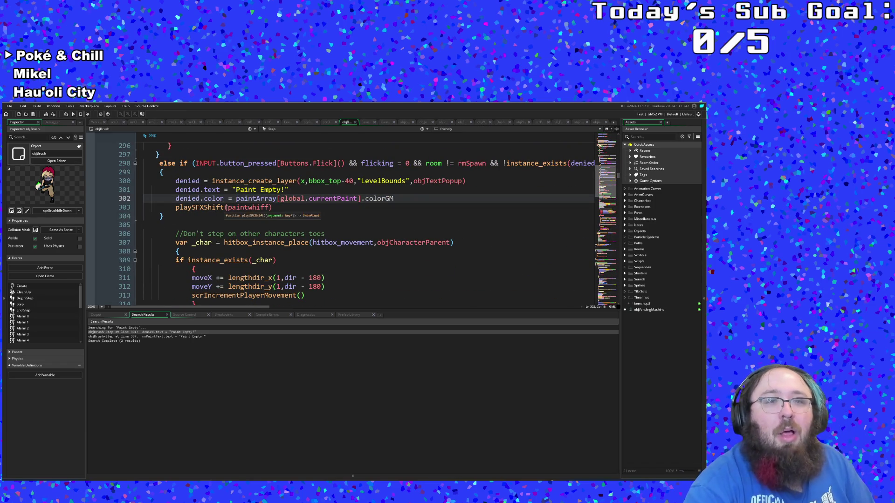
left_click(209, 307)
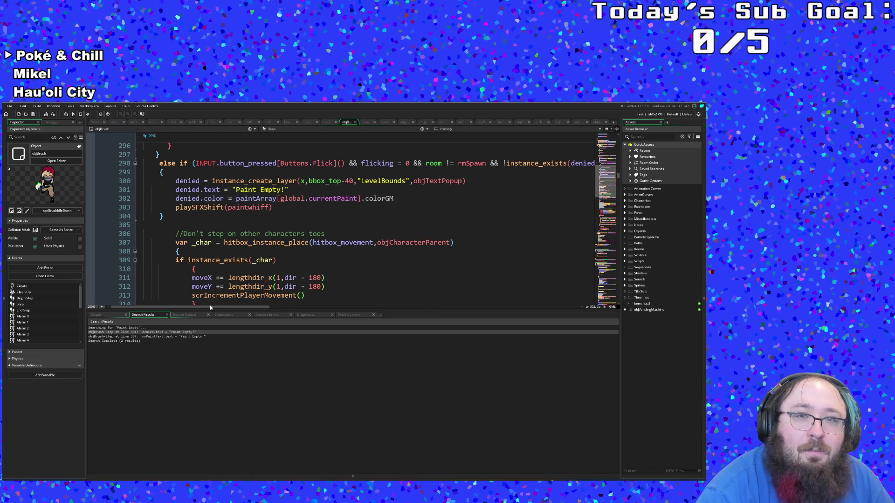
mouse_move(217, 306)
left_mouse_down()
mouse_move(242, 308)
mouse_move(217, 307)
left_mouse_up()
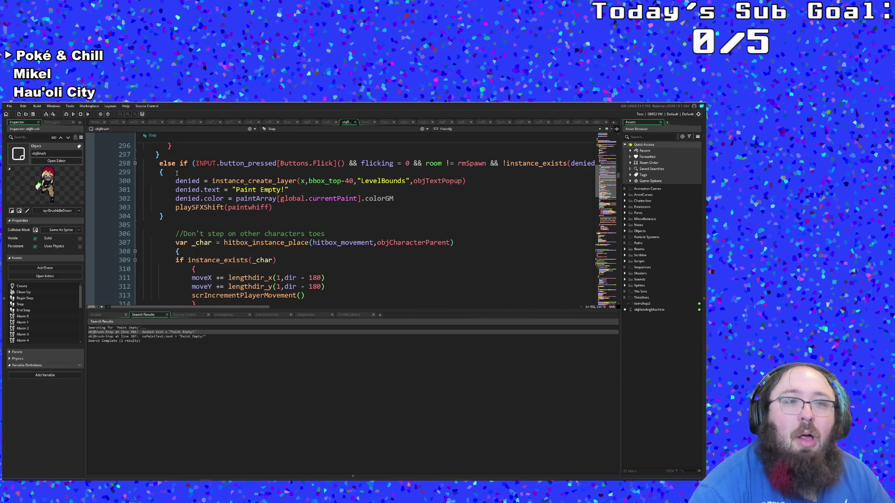
left_click(194, 163)
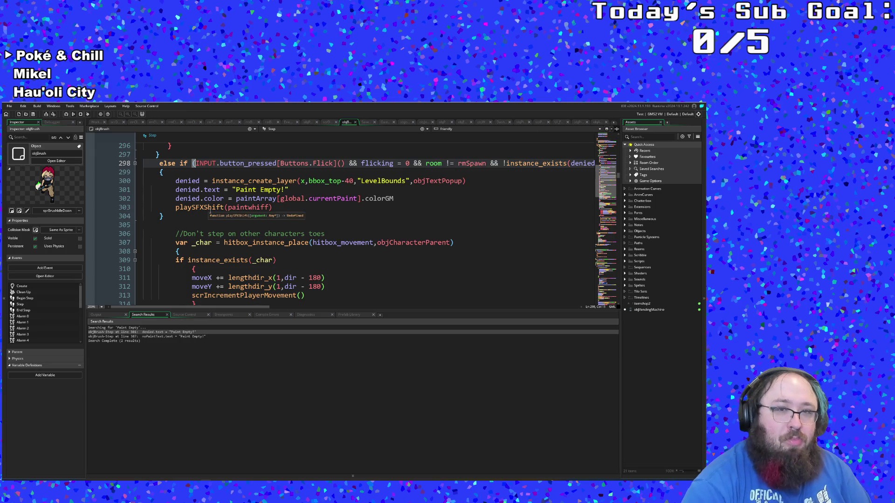
type("(((")
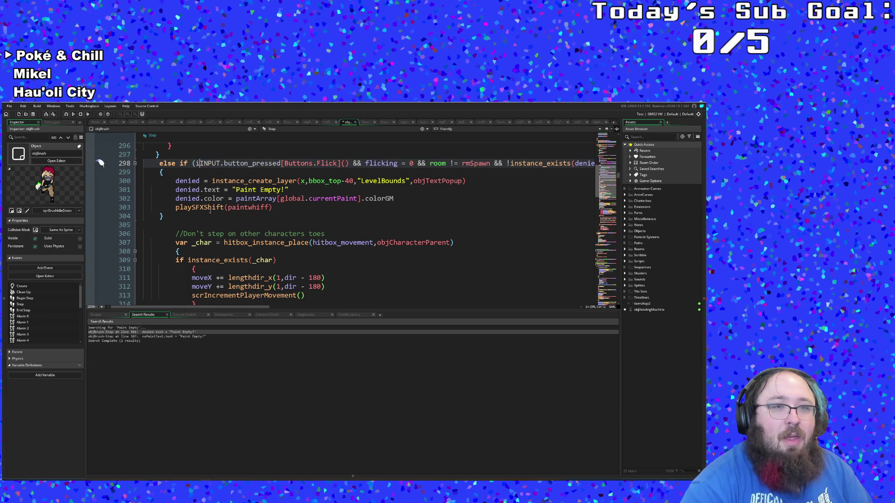
key("BackSpace")
key("BackSpace")
key("BackSpace")
type("ignore")
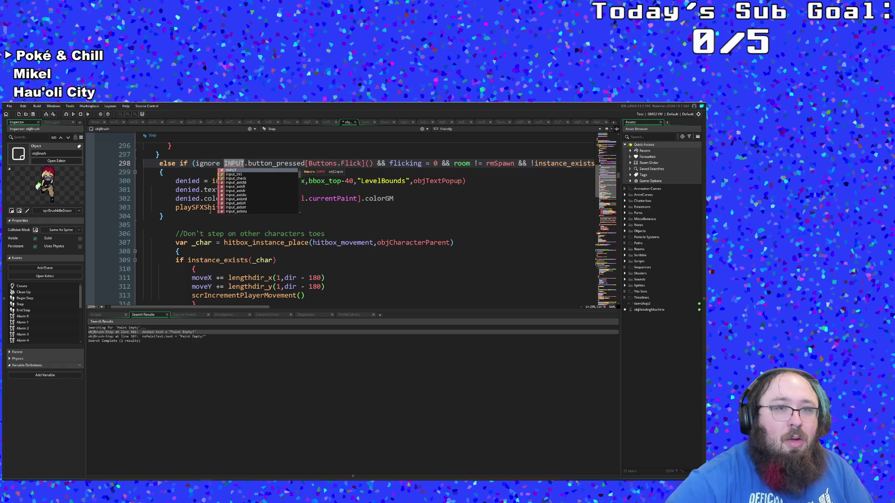
key("Left")
type("Input = true")
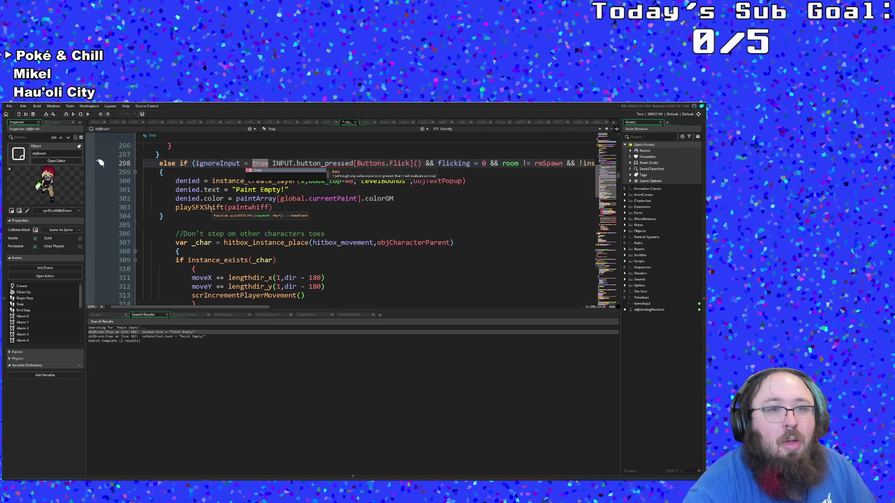
left_click(209, 210)
middle_click(224, 163)
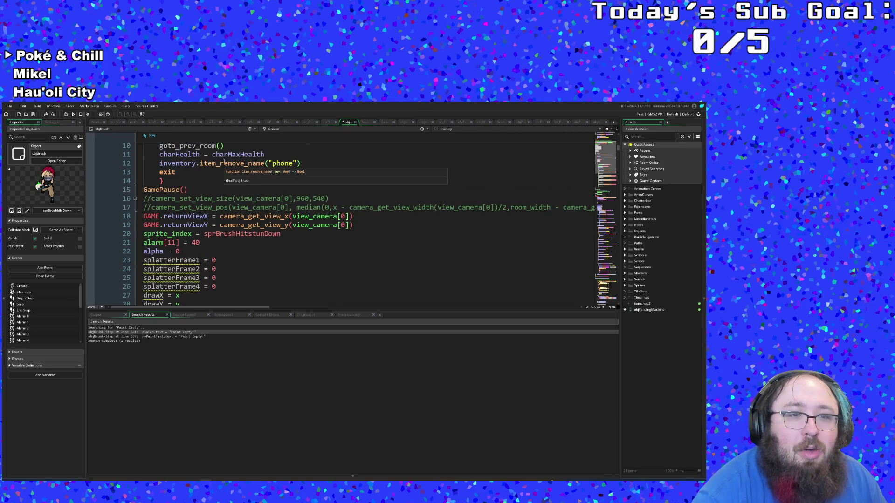
Search objBrush's code for 'ignore' to find ignoreInput checks like line 236.
scroll(224, 161, "down", 4)
scroll(232, 237, "up", 4)
mouse_move(232, 236)
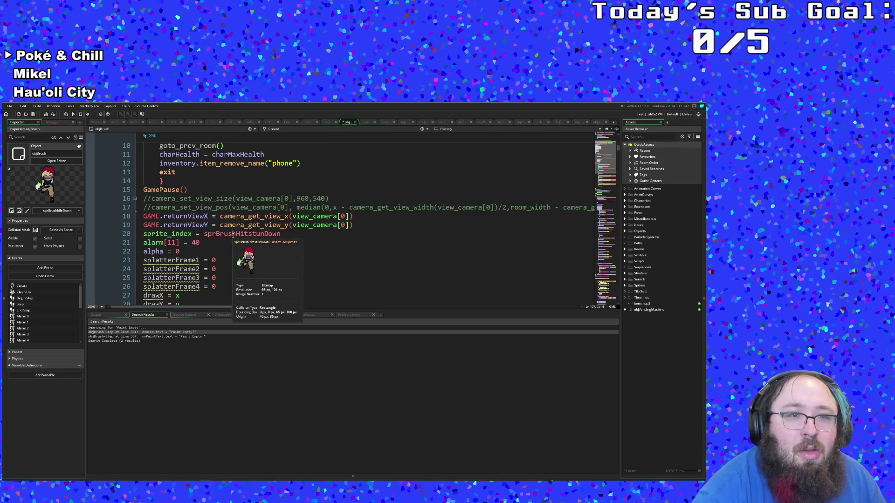
scroll(232, 236, "up", 5)
scroll(233, 237, "down", 4)
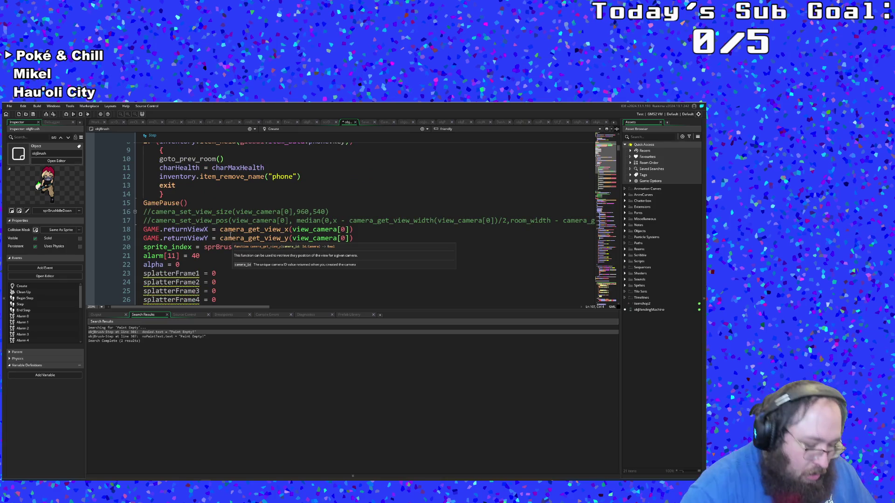
scroll(230, 236, "up", 2)
key("ctrl+f")
type("ignore")
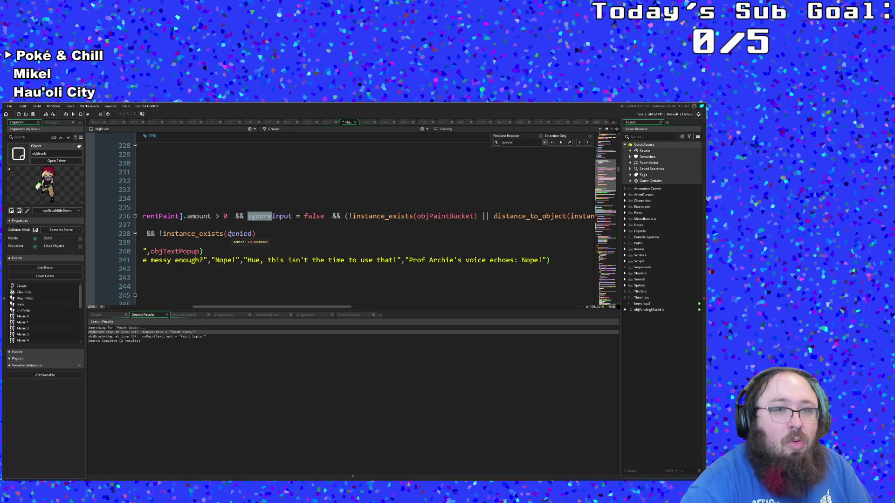
left_click(229, 233)
scroll(227, 235, "down", 14)
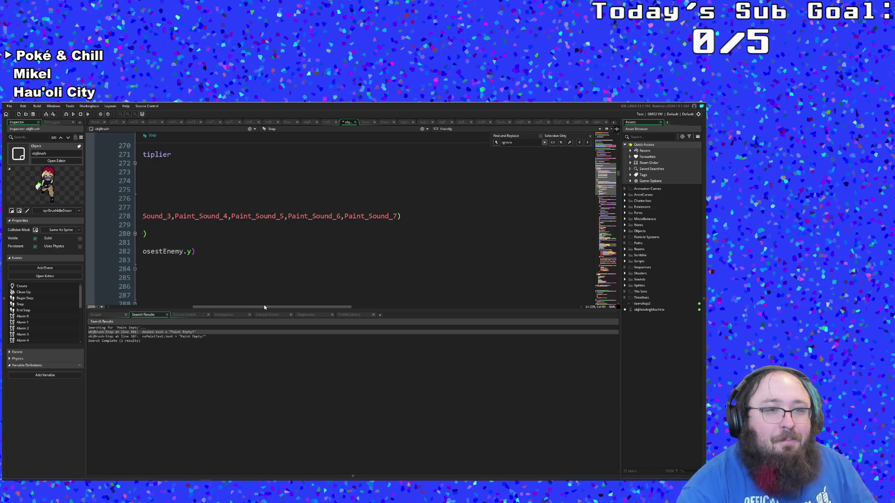
Review the Flick-button denial code around the playSFX call on line 261.
left_click_drag(257, 306, 171, 306)
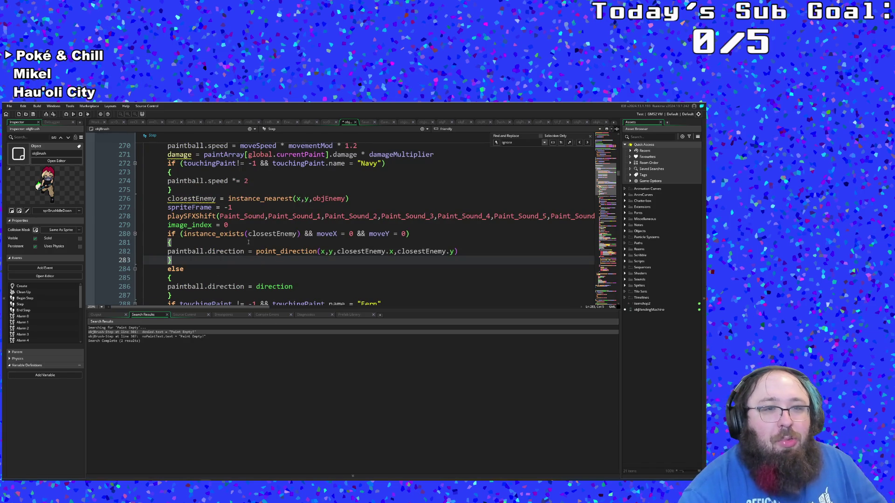
scroll(247, 238, "up", 6)
scroll(245, 230, "up", 10)
scroll(245, 230, "down", 10)
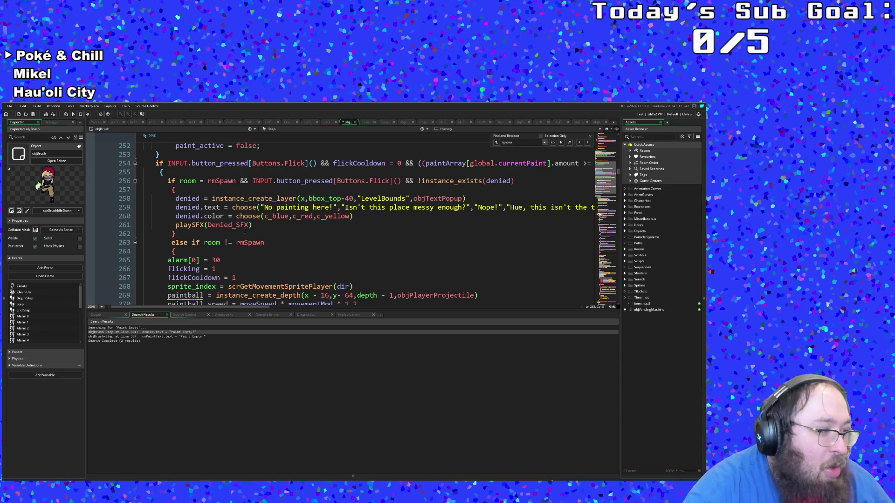
left_click(247, 225)
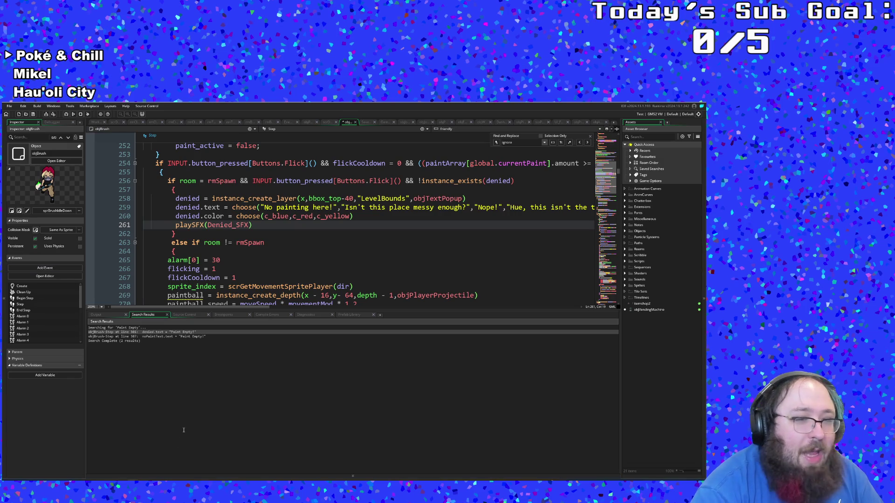
Switch to the Tiltify fundraiser page in the browser.
left_click(115, 341)
mouse_move(290, 483)
left_click(267, 459)
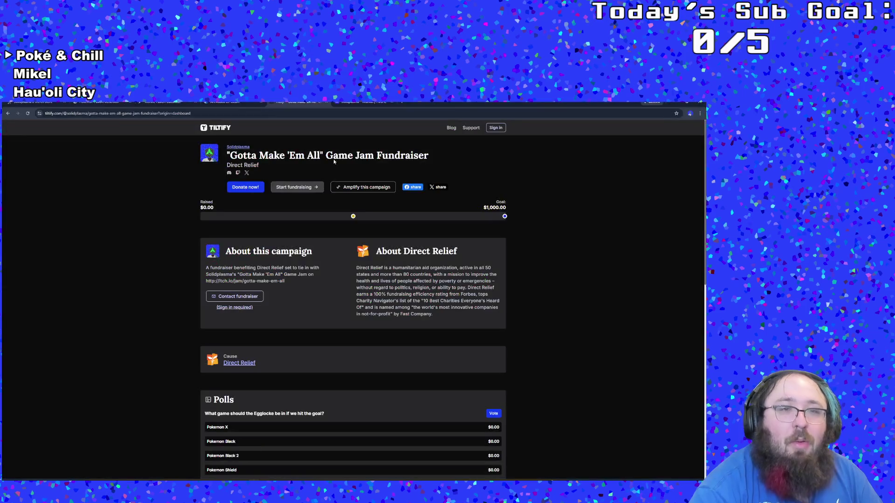
Load the Twitch past broadcast by pasting its URL into Chrome's address bar.
left_click(376, 102)
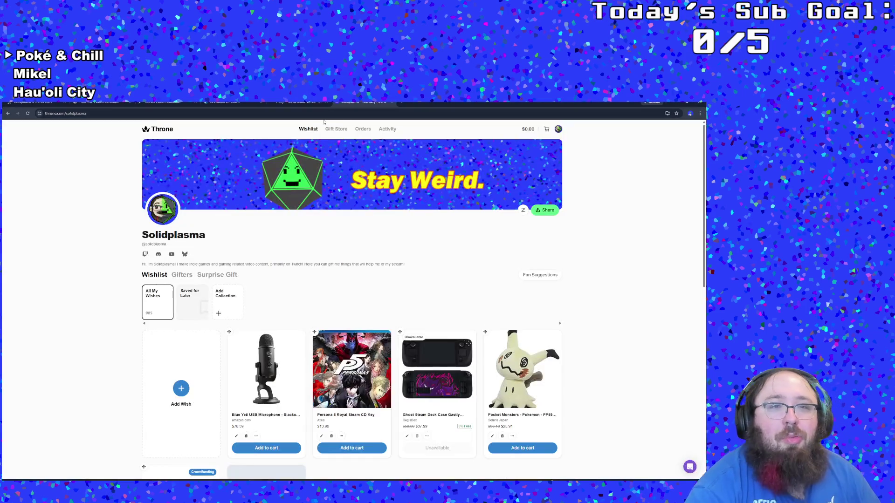
left_click(311, 114)
key("ctrl+v")
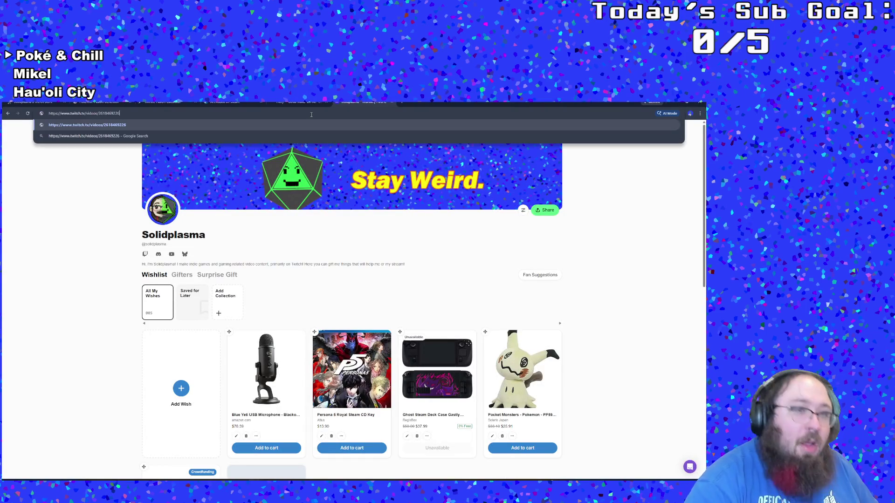
key("Return")
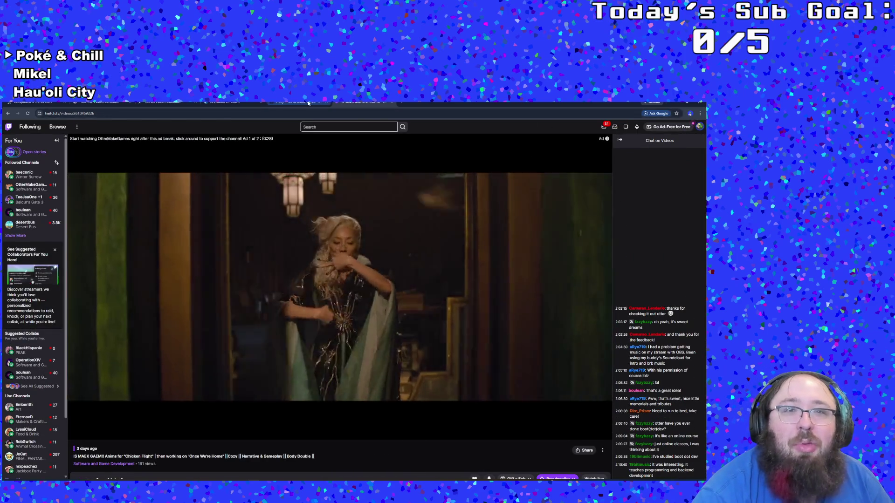
left_click(298, 102)
left_click(364, 102)
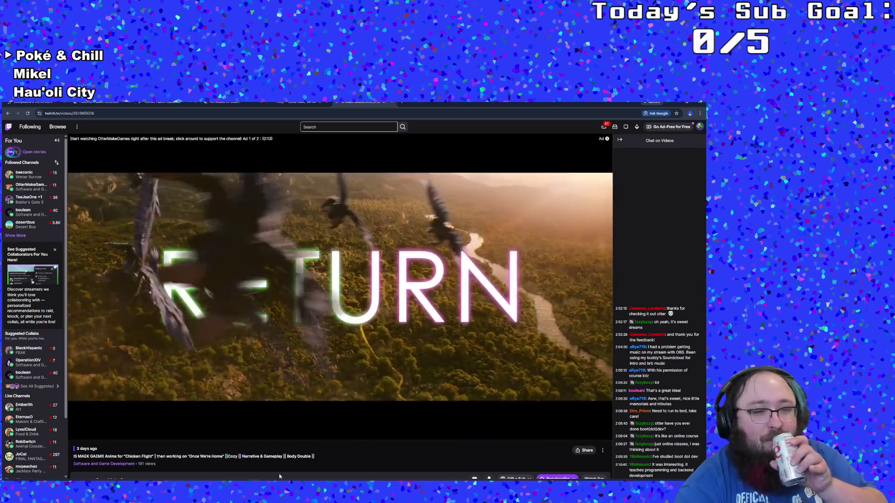
mouse_move(242, 479)
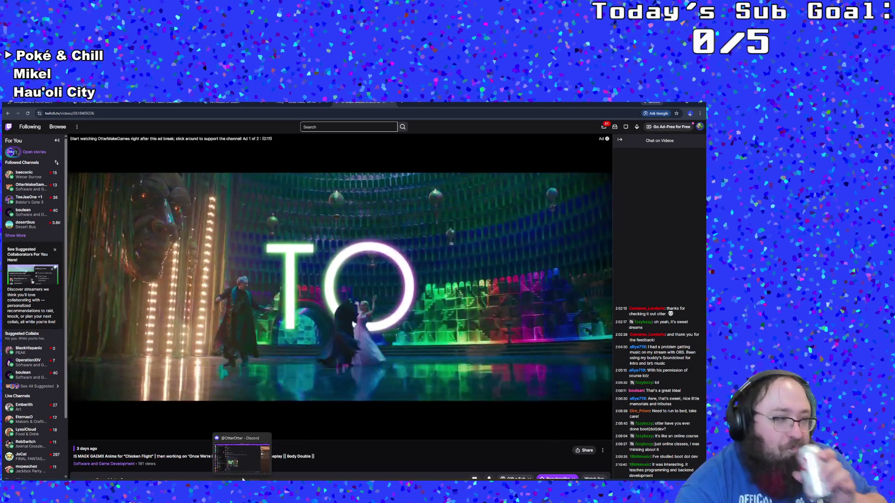
mouse_move(302, 479)
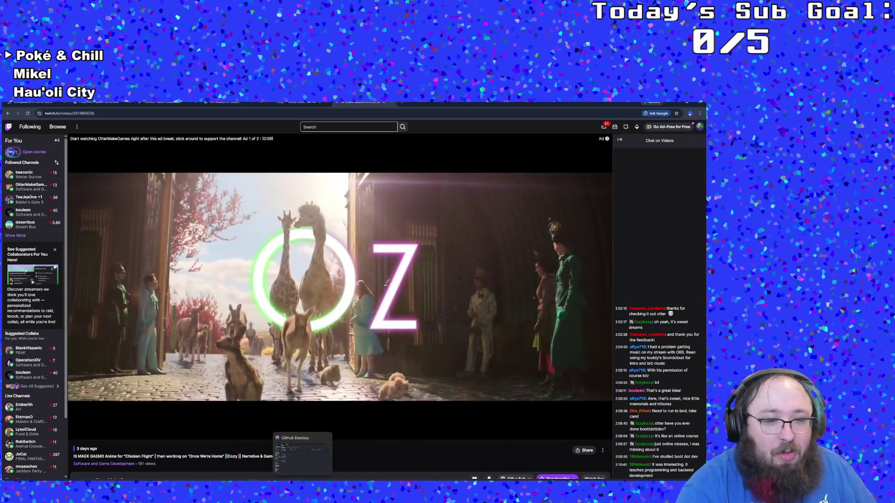
mouse_move(169, 479)
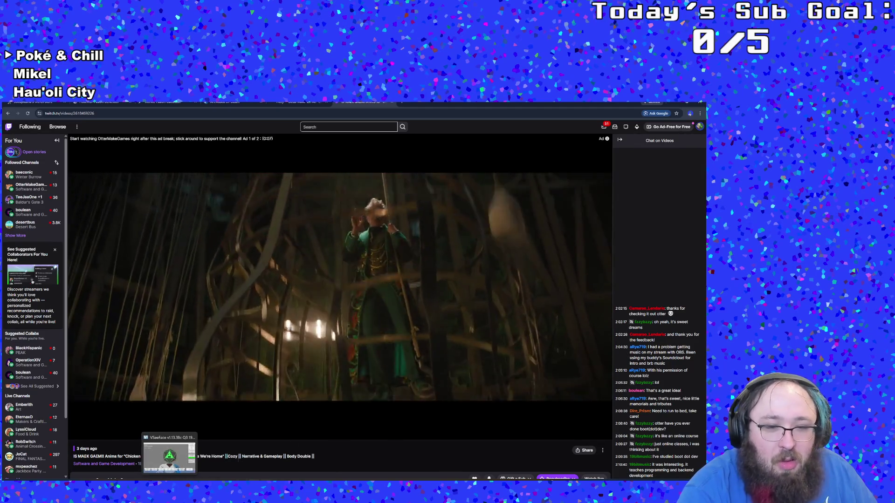
Return to GameMaker and review the splatDash else block and line 259's denied messages.
key("alt+Tab")
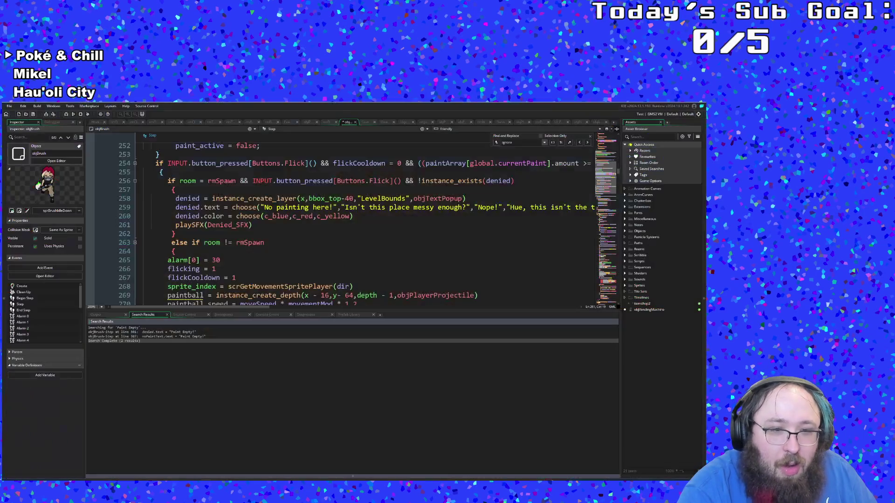
scroll(231, 188, "down", 2)
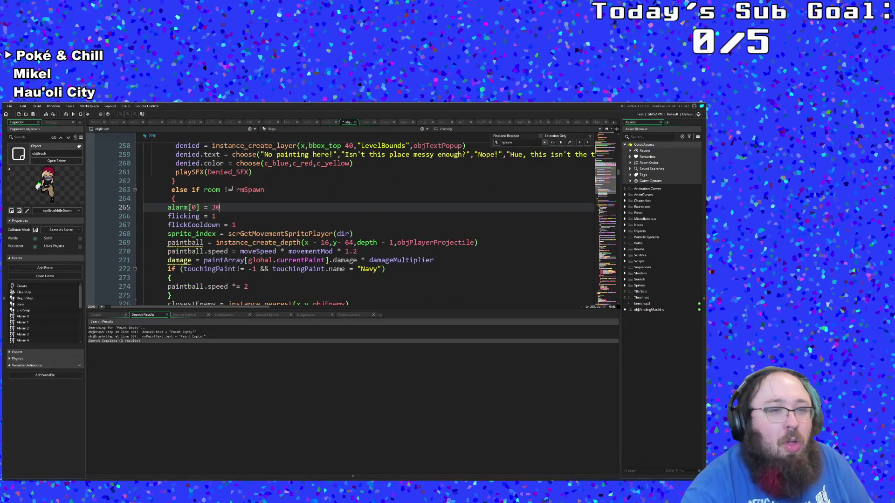
scroll(227, 190, "up", 4)
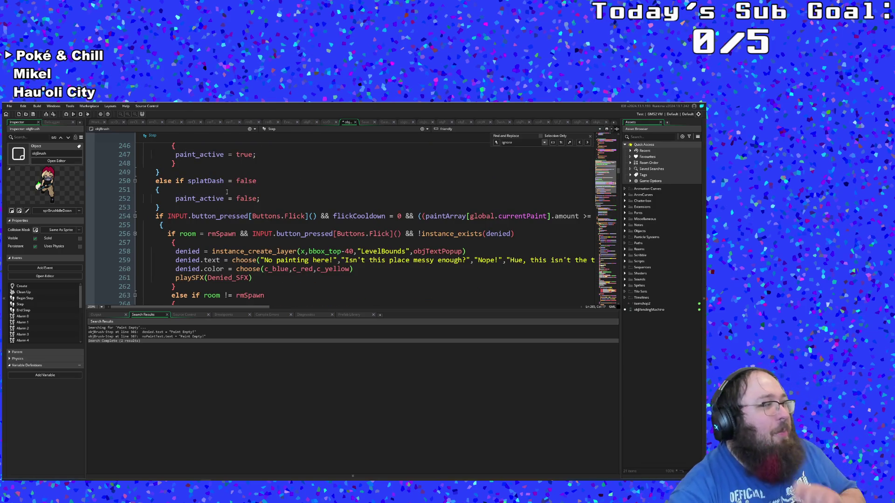
left_click(224, 210)
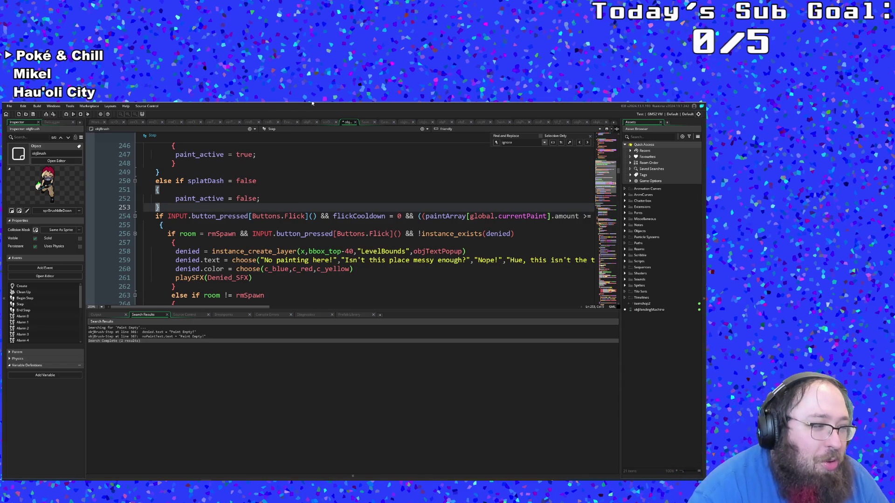
left_click(285, 260)
Inspect the Navy paint speed check on line 272 and the damage calculation on line 271.
scroll(280, 260, "down", 2)
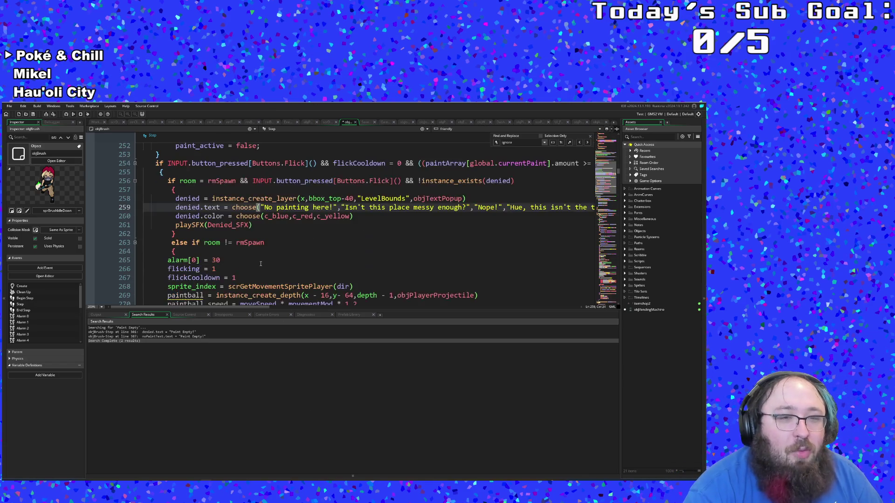
scroll(271, 262, "up", 4)
left_click(261, 262)
scroll(261, 263, "down", 6)
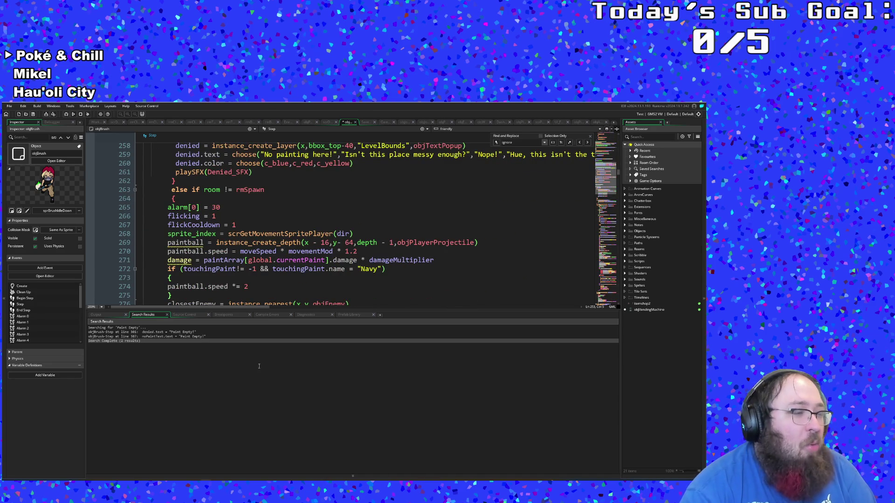
left_click(275, 268)
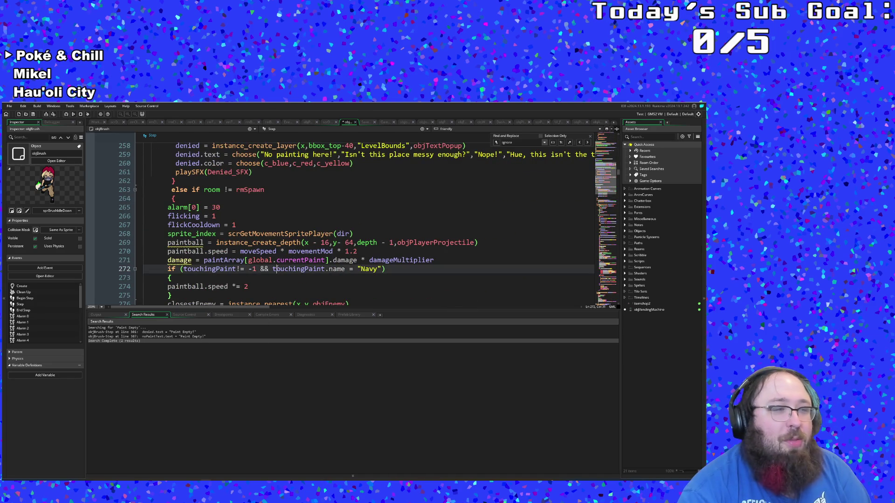
left_click(274, 278)
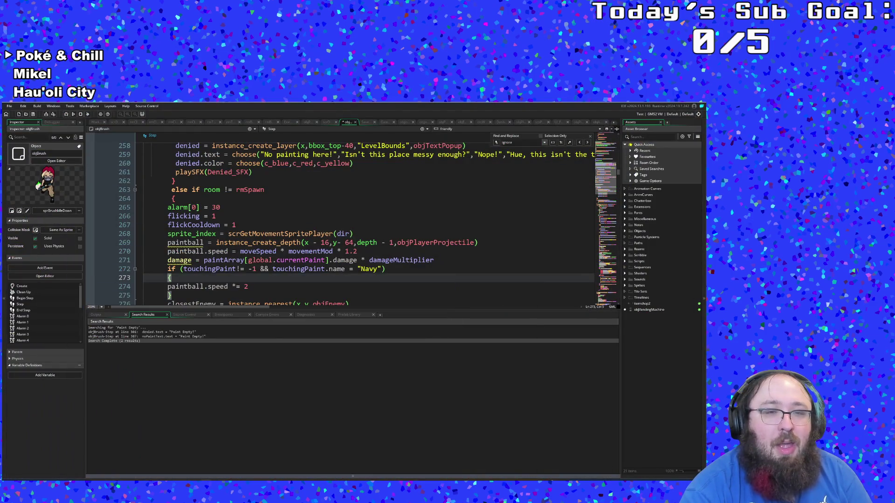
left_click(293, 262)
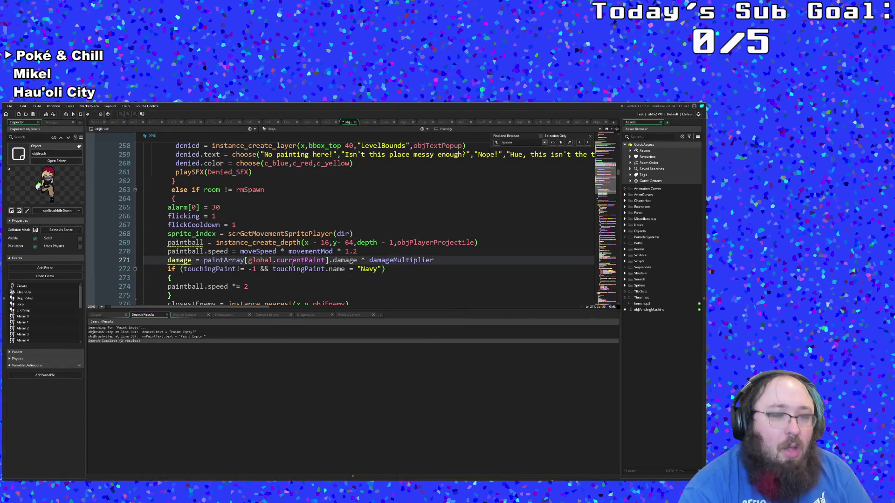
Open objJohnnyBossController and review its splatter array setup.
key("ctrl+t")
type("objjo")
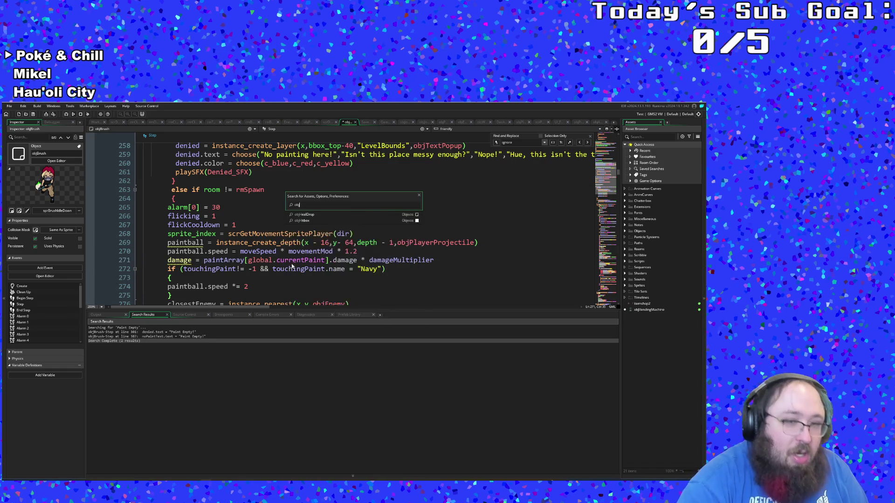
key("Return")
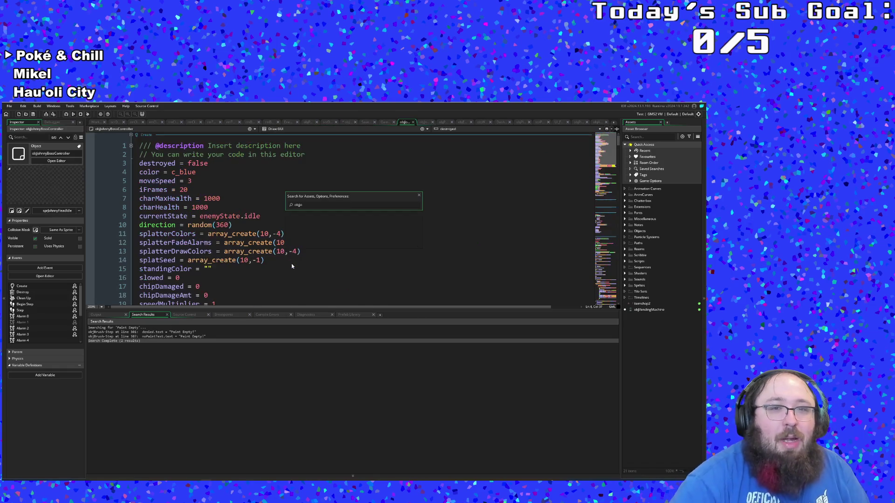
scroll(287, 240, "down", 5)
scroll(284, 239, "up", 4)
left_click(283, 237)
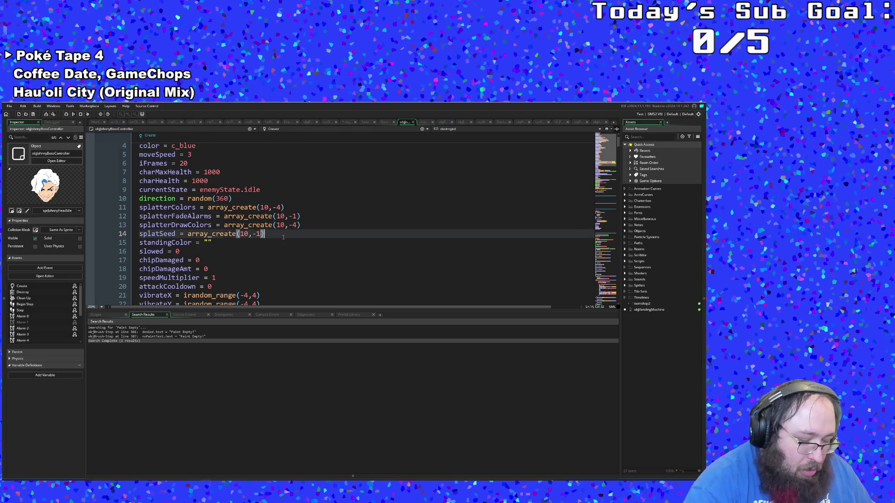
Find objToothProjectile through the asset search and open its code.
key("ctrl+t")
type("obj")
type("joh")
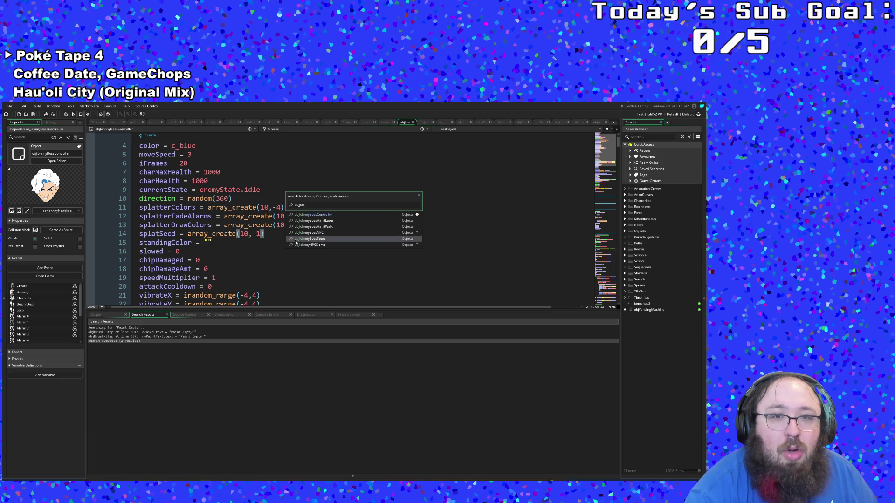
type("nn")
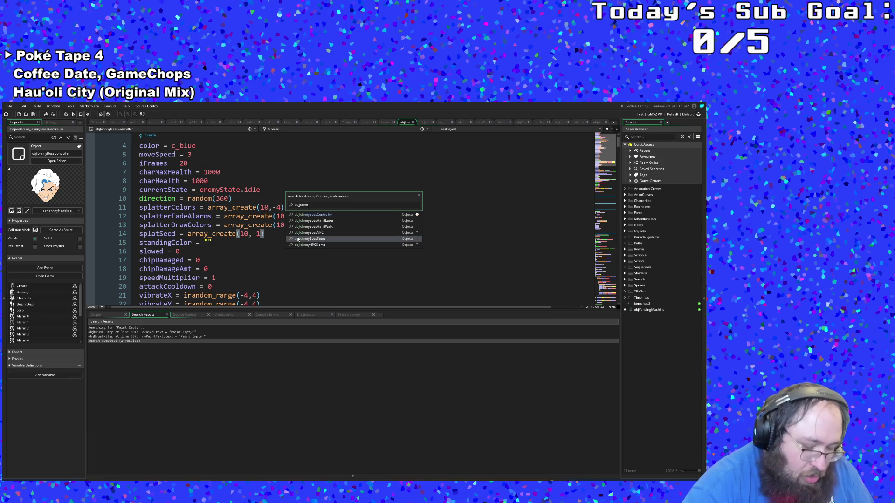
type("y bo")
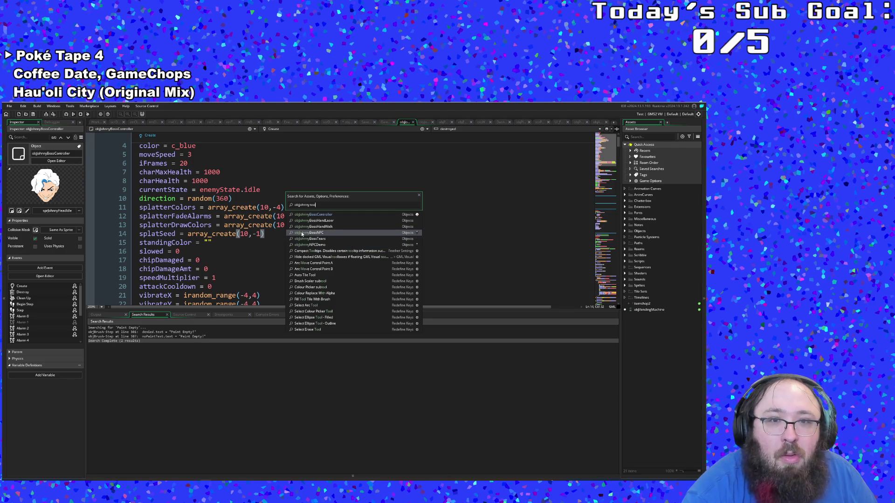
key("BackSpace")
key("BackSpace")
key("BackSpace")
type("bos")
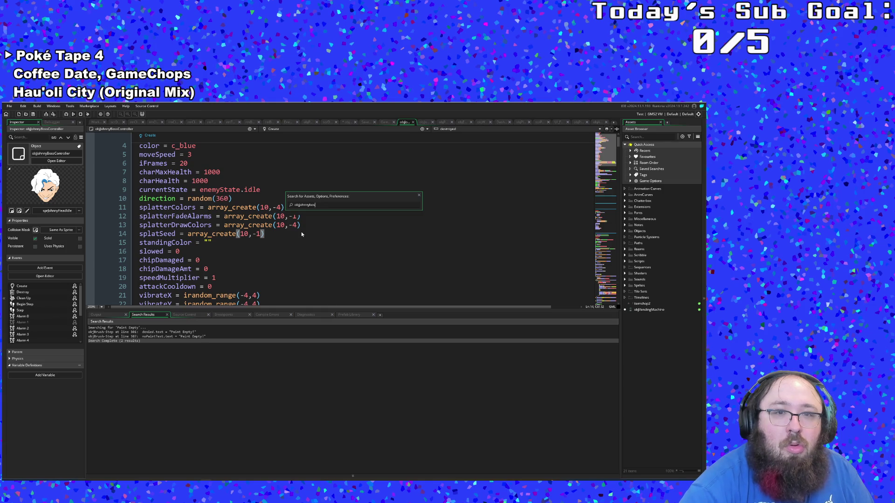
key("BackSpace")
key("BackSpace")
key("BackSpace")
type("to")
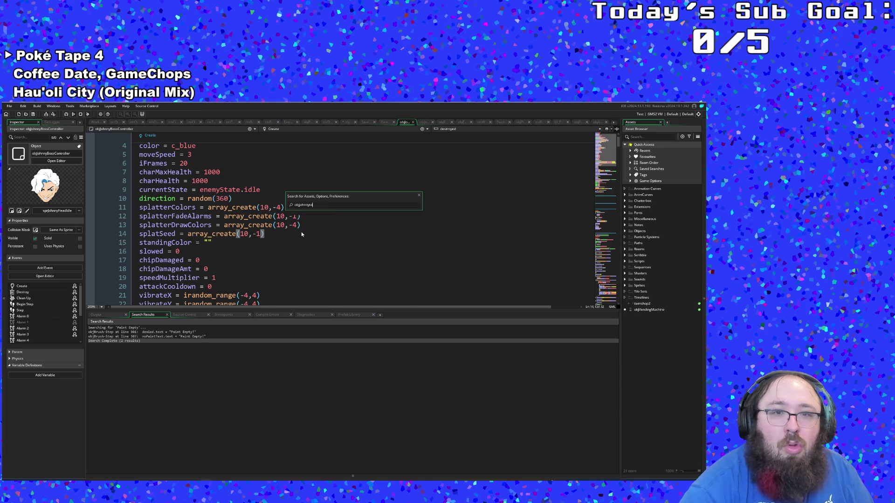
key("BackSpace")
key("BackSpace")
key("BackSpace")
type("too")
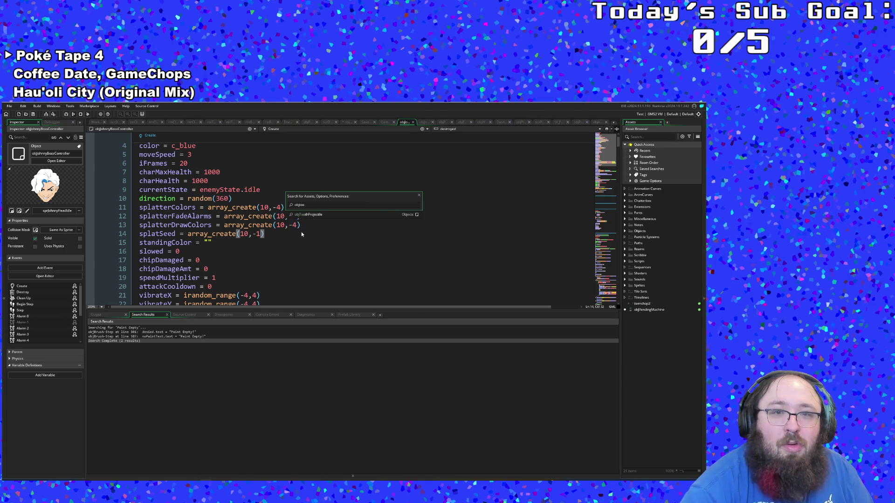
left_click(308, 217)
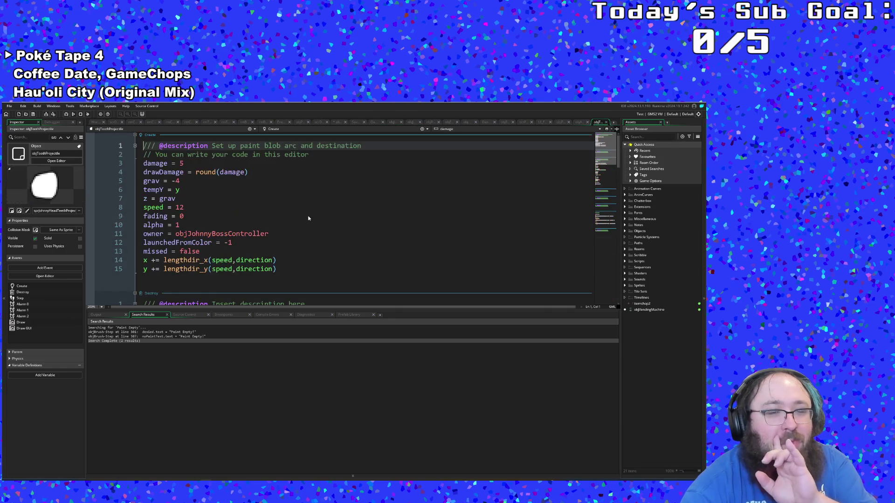
Select the damage = 5 line in objToothProjectile's Create code and check the nearby tempY and gravity lines.
left_click(304, 221)
triple_click(158, 199)
left_click(188, 163)
type("3")
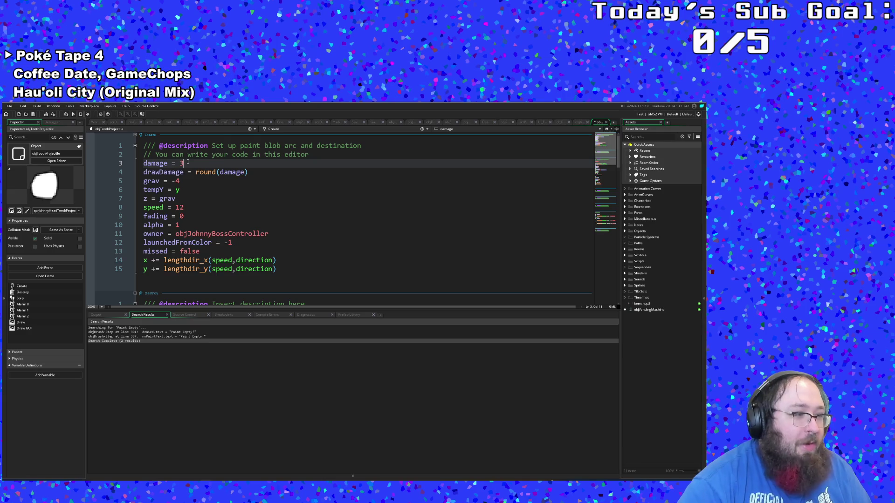
key("Down")
key("Down")
key("Down")
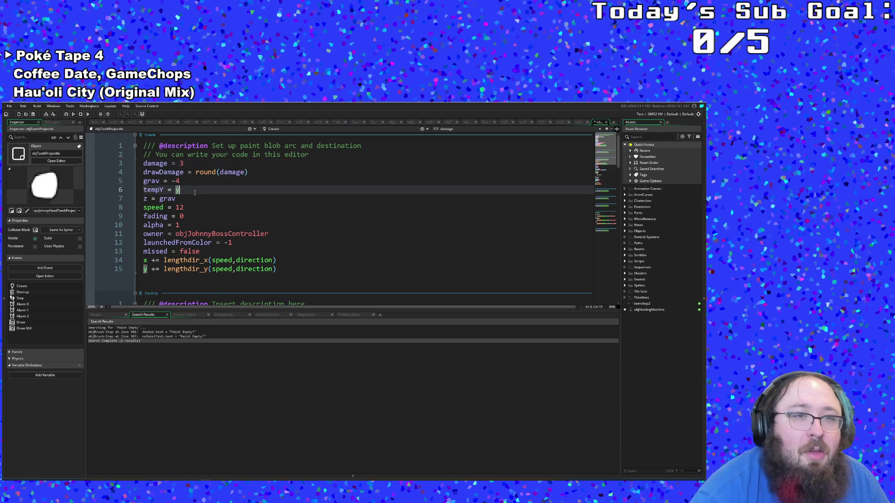
key("Up")
key("Up")
key("Up")
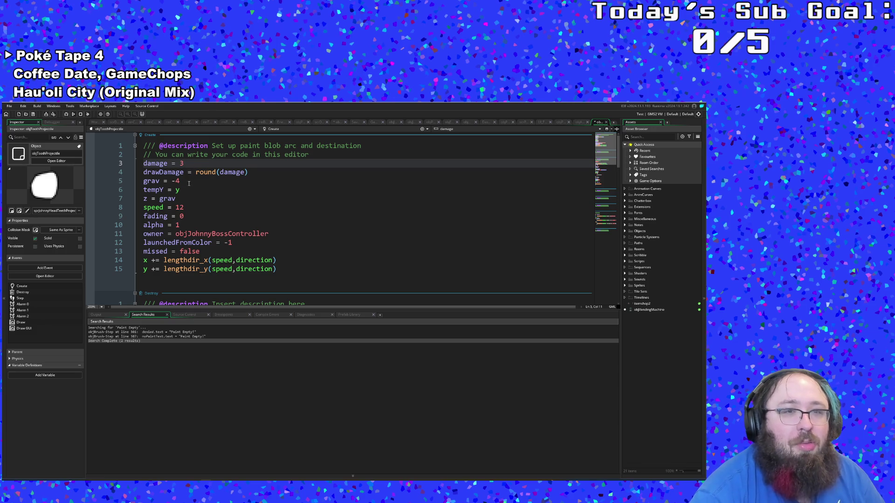
left_click(188, 183)
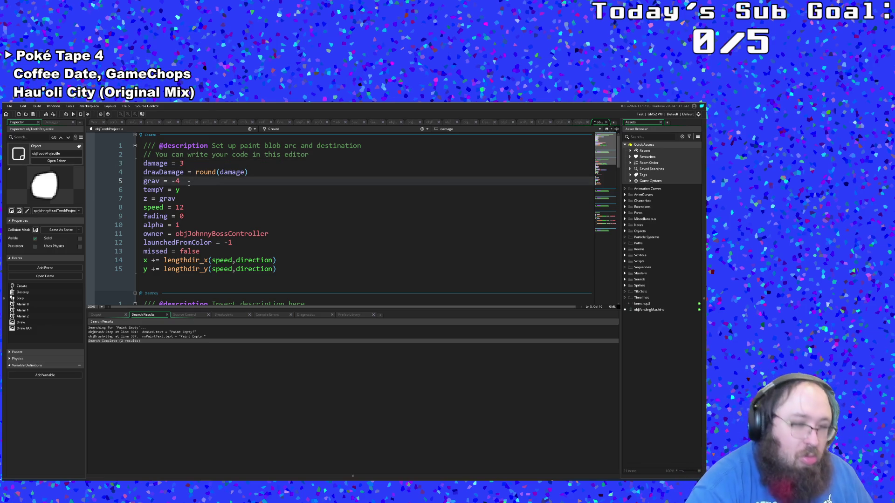
key("ctrl+t")
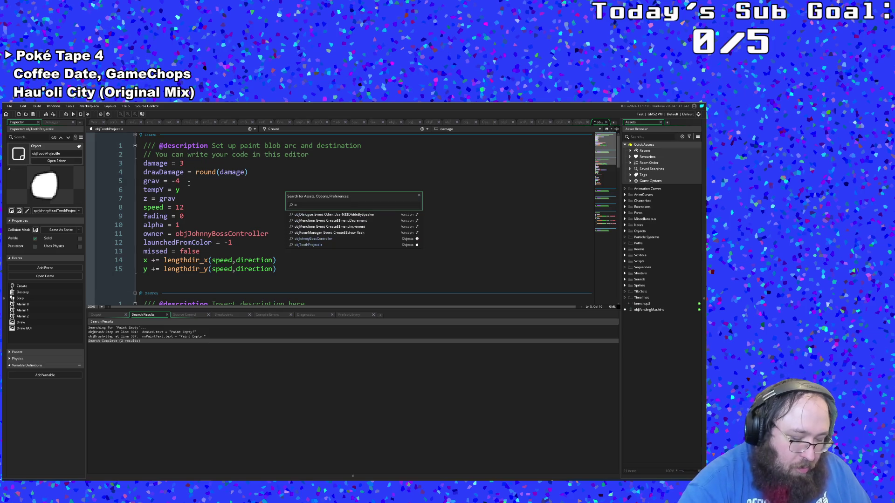
Find objJohnnyBossHandLaser by searching 'Hand' and delete the old damage value 5 in its Create code.
type("bjhan")
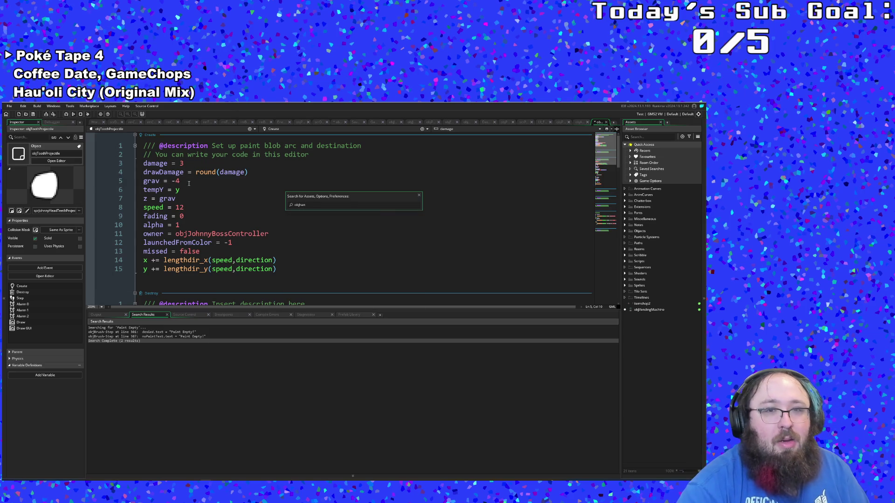
key("BackSpace")
key("BackSpace")
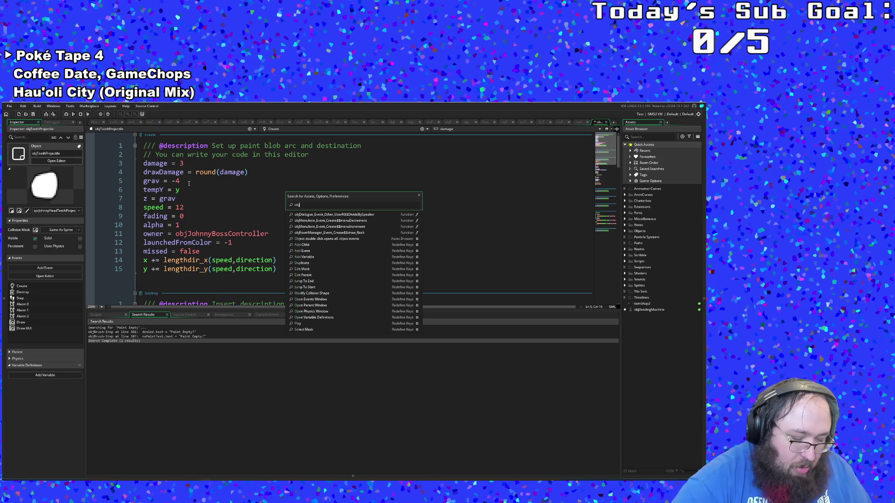
type("Hand")
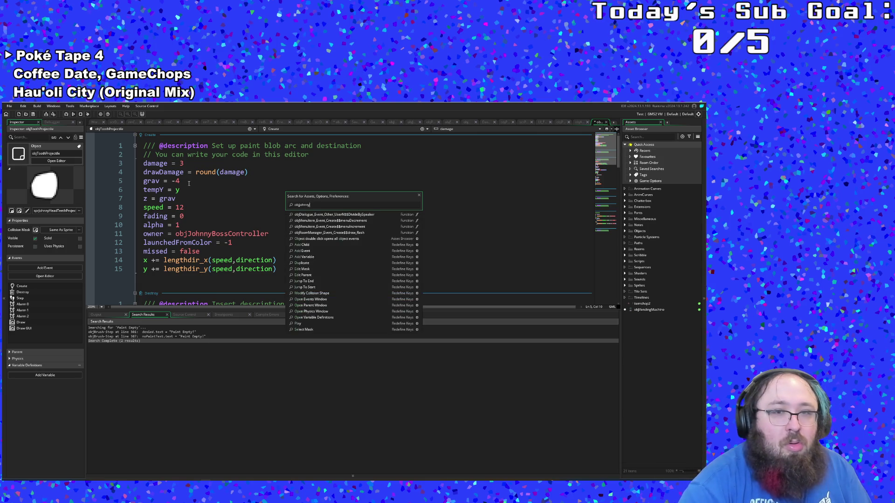
key("Down")
key("Down")
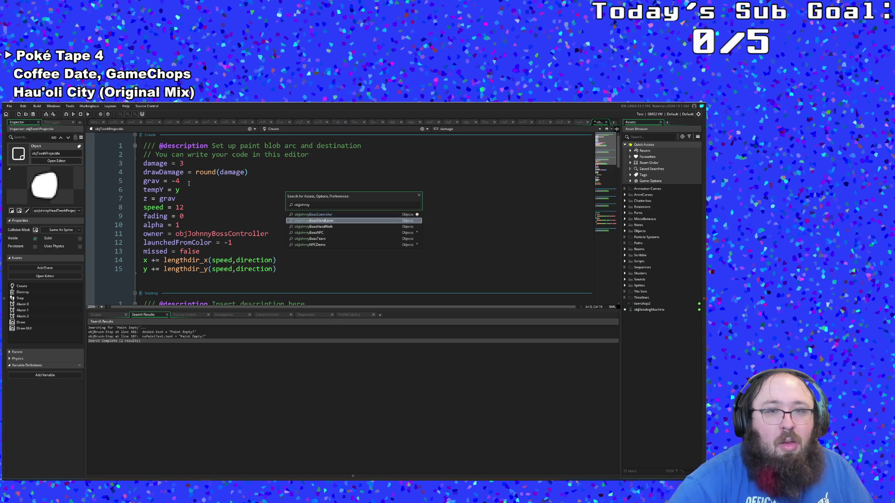
key("Return")
left_click(189, 184)
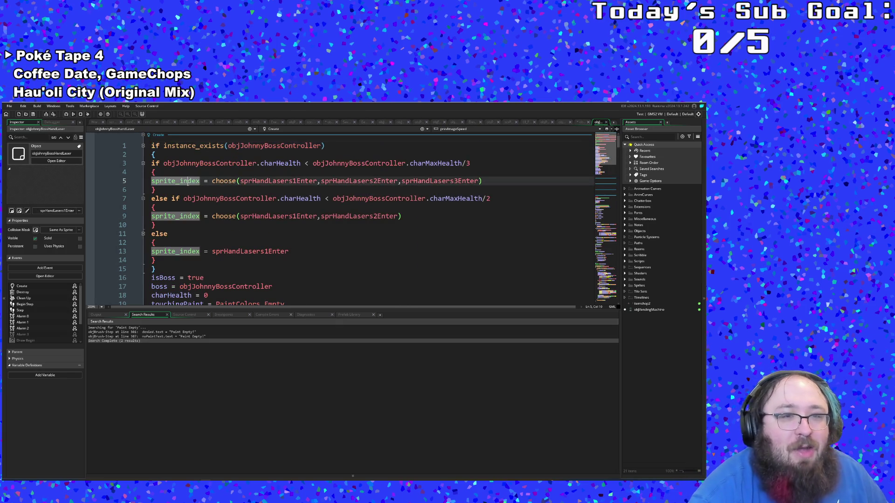
scroll(188, 186, "down", 6)
scroll(189, 186, "up", 2)
left_click(195, 233)
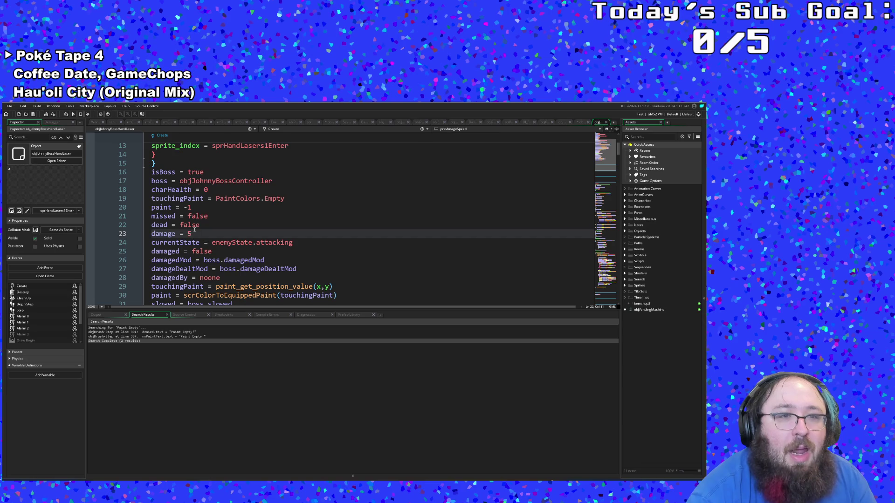
key("BackSpace")
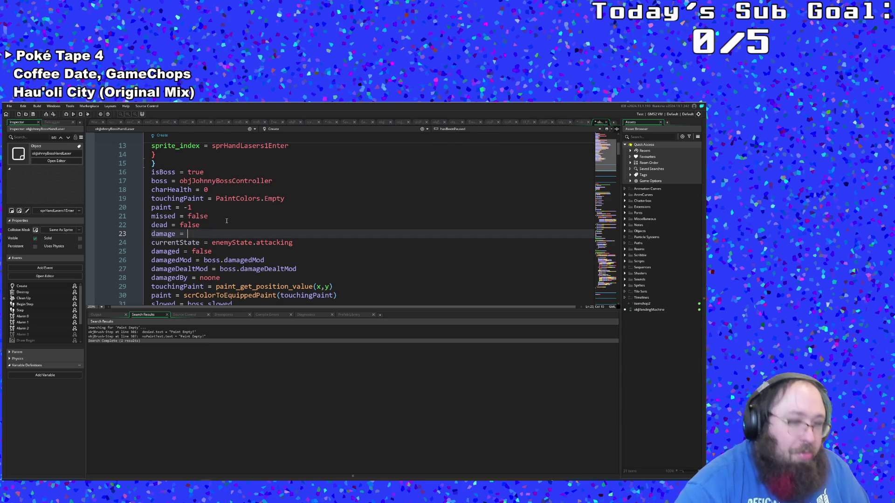
type("3")
Search the assets for 'BossHand' to locate objJohnnyBossHandWalk.
left_click(227, 222)
scroll(227, 222, "down", 4)
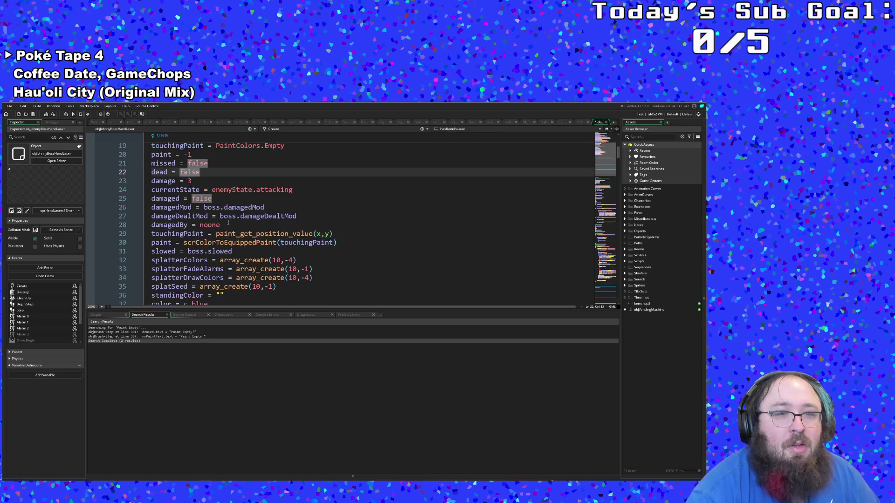
left_click(228, 225)
key("ctrl+t")
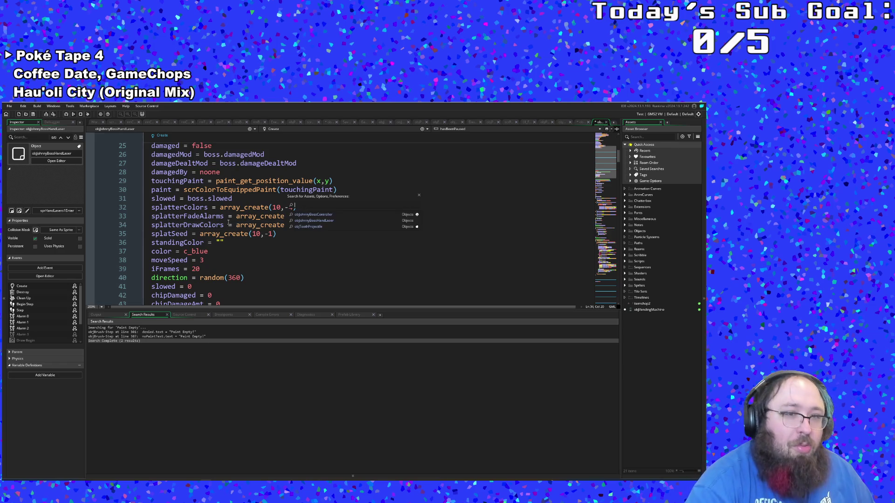
type("objH")
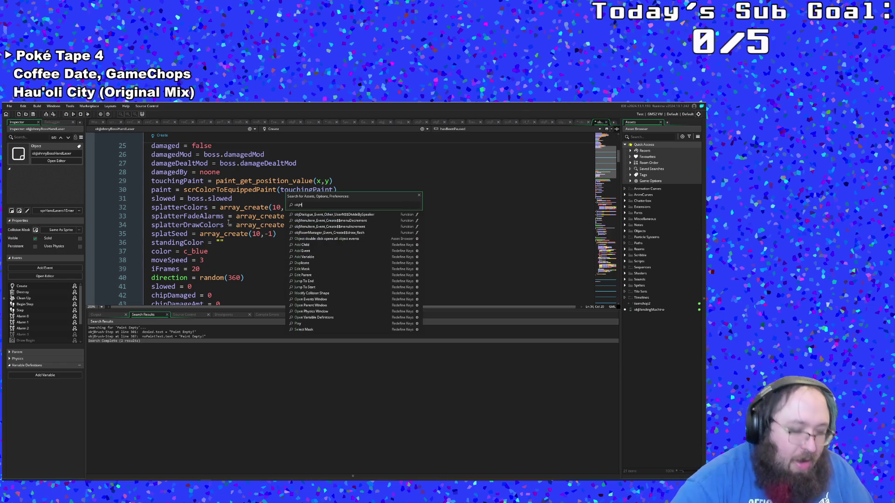
type("and")
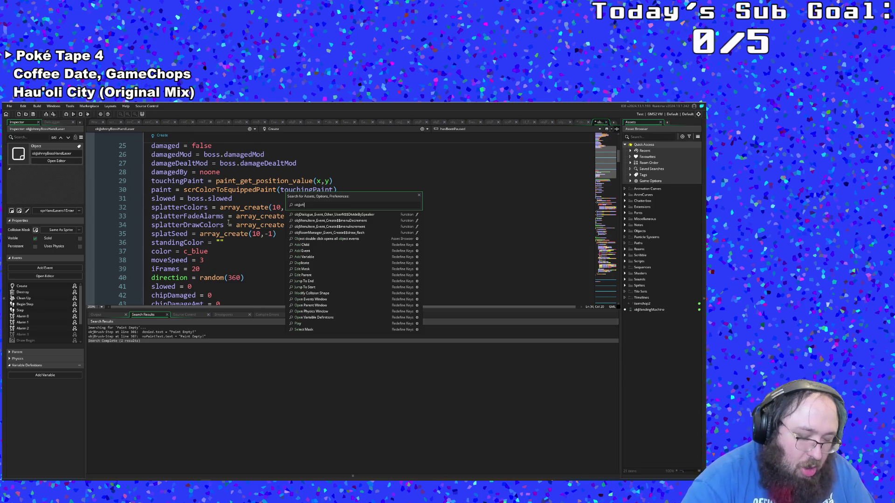
type("BossHand")
key("Down")
key("Down")
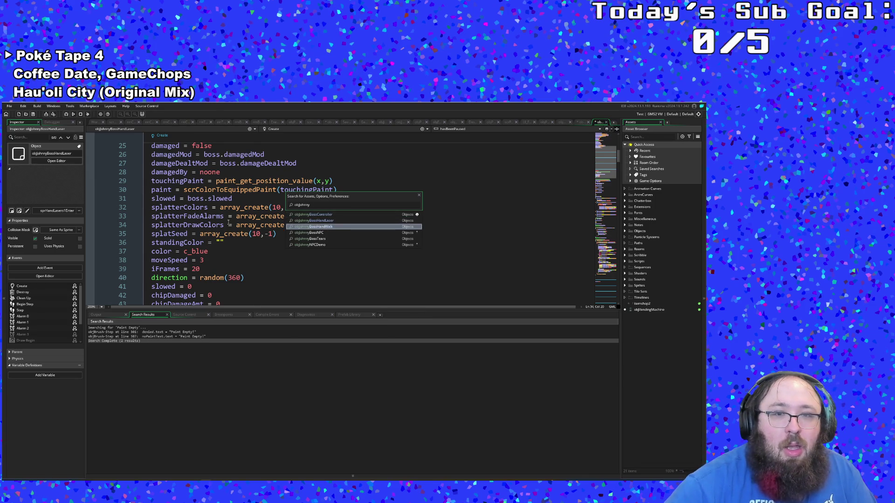
Open objJohnnyBossHandWalk and change line 8 to damage = 3.
key("Return")
left_click(204, 207)
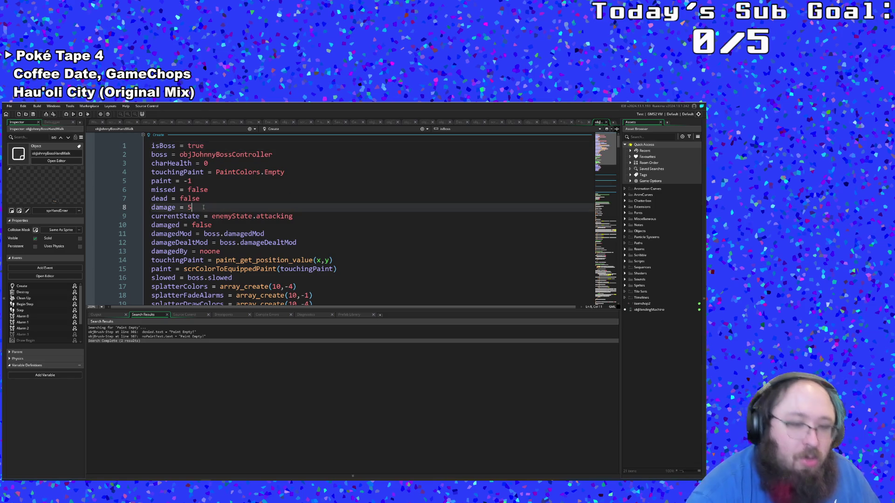
key("BackSpace")
type("3")
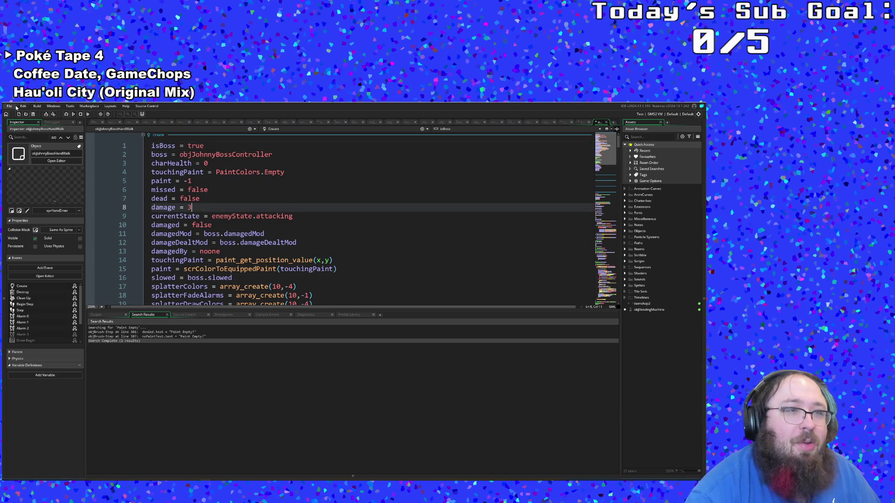
Save the project from the File menu and switch to the Twitch video in Chrome.
left_click(16, 107)
left_click(23, 143)
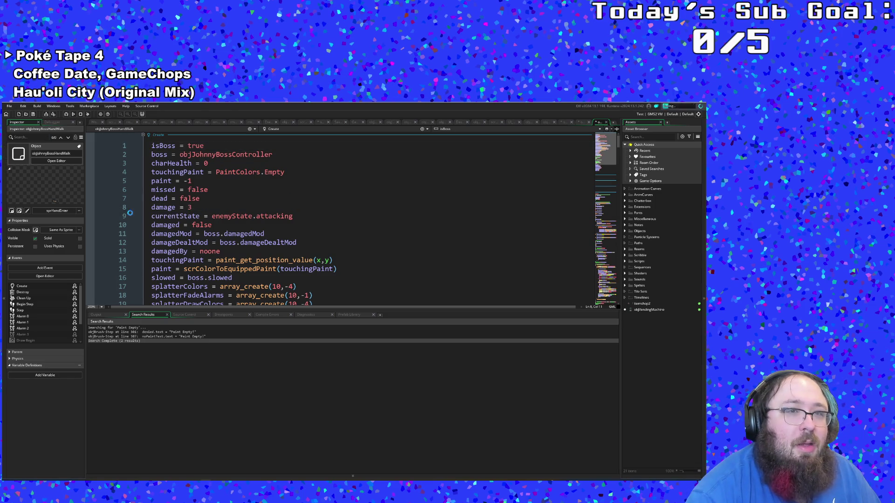
left_click(174, 235)
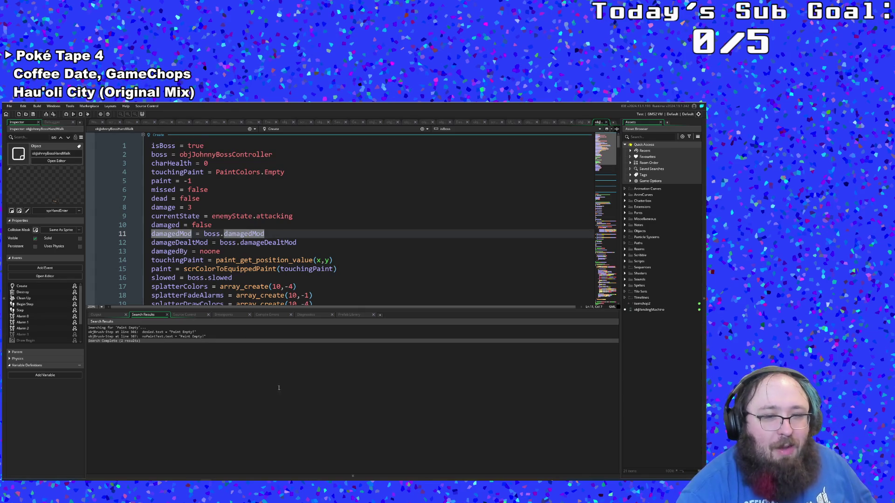
left_click(230, 390)
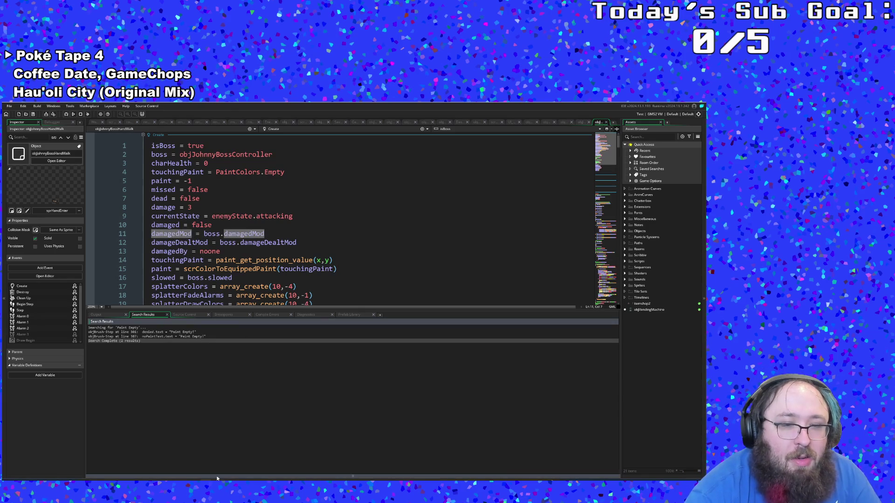
key("alt+Tab")
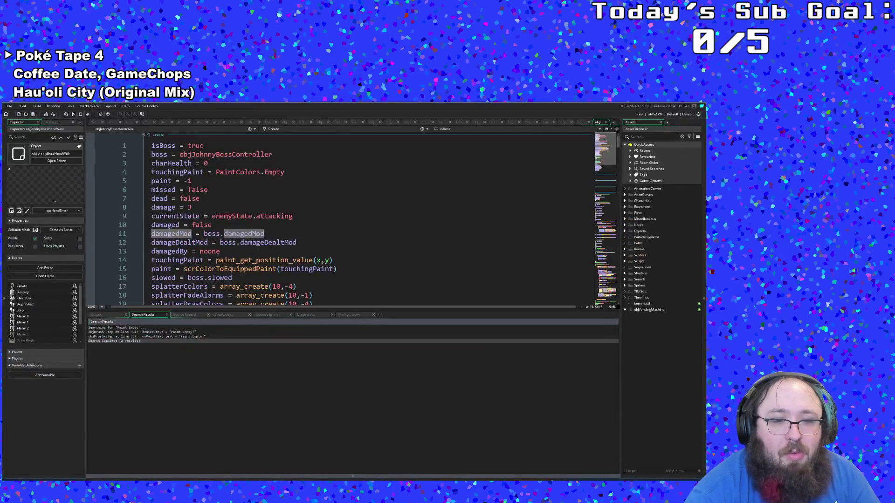
left_click(261, 454)
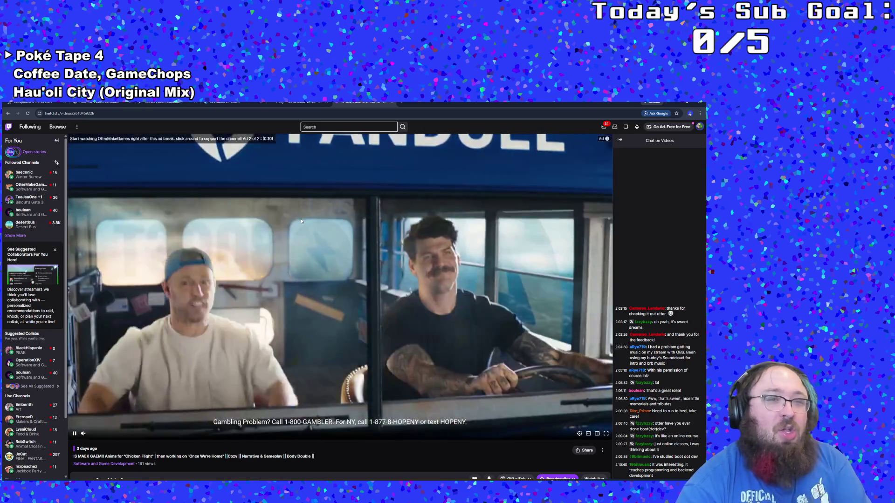
left_click(299, 102)
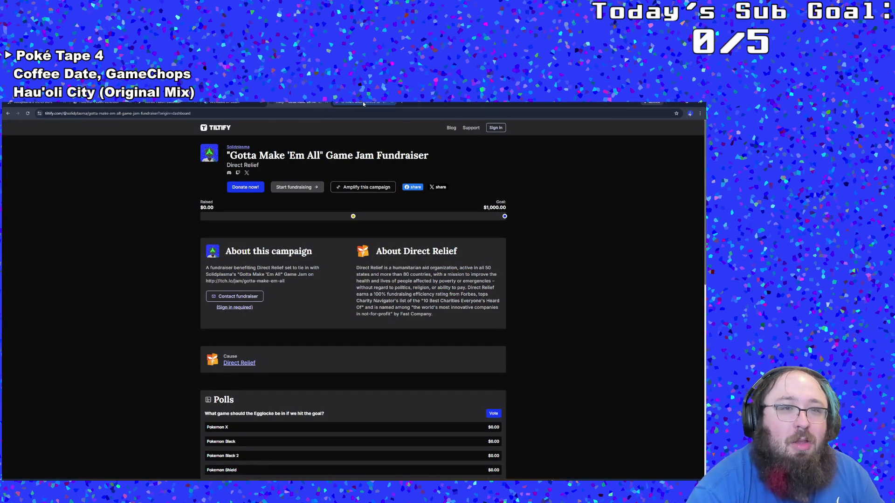
left_click(363, 103)
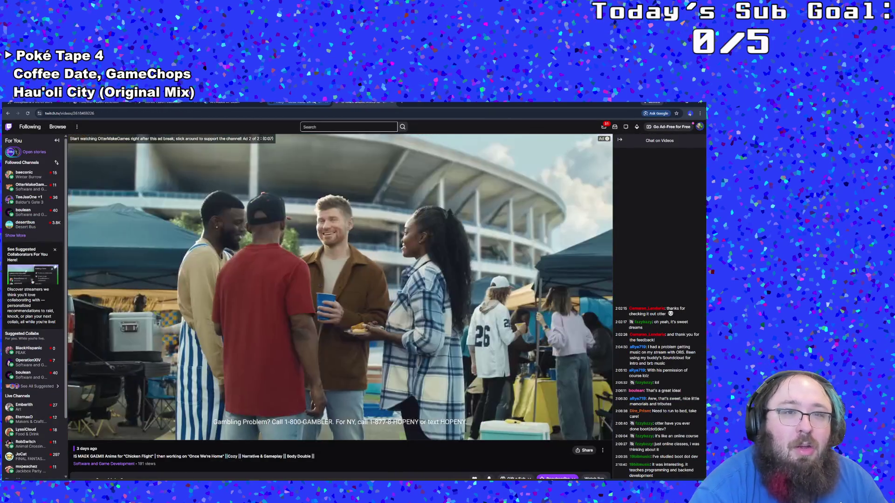
left_click(298, 102)
left_click(352, 103)
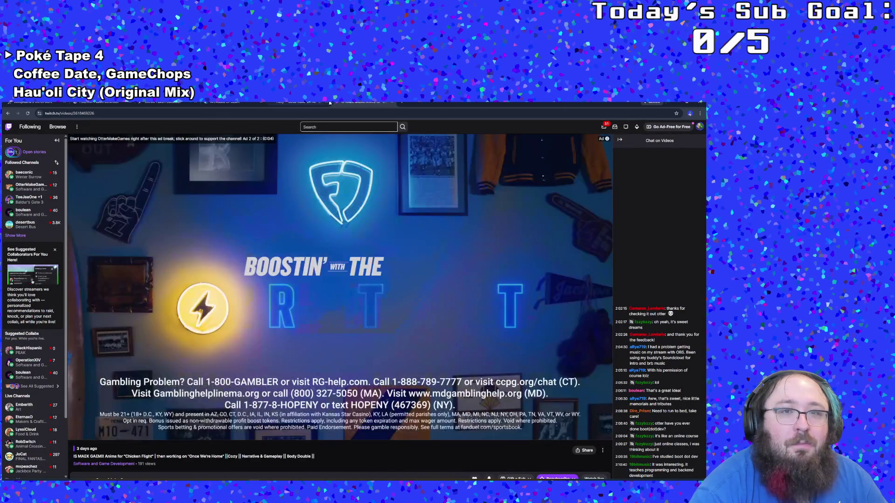
left_click(299, 103)
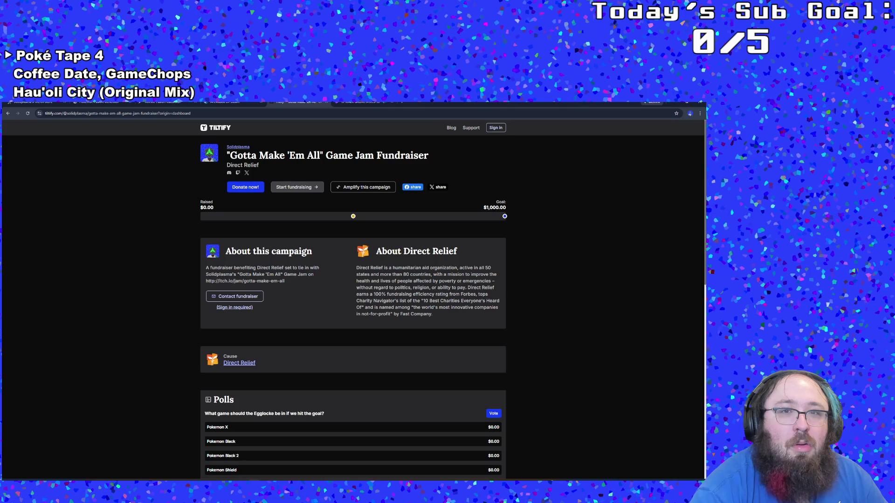
left_click(363, 103)
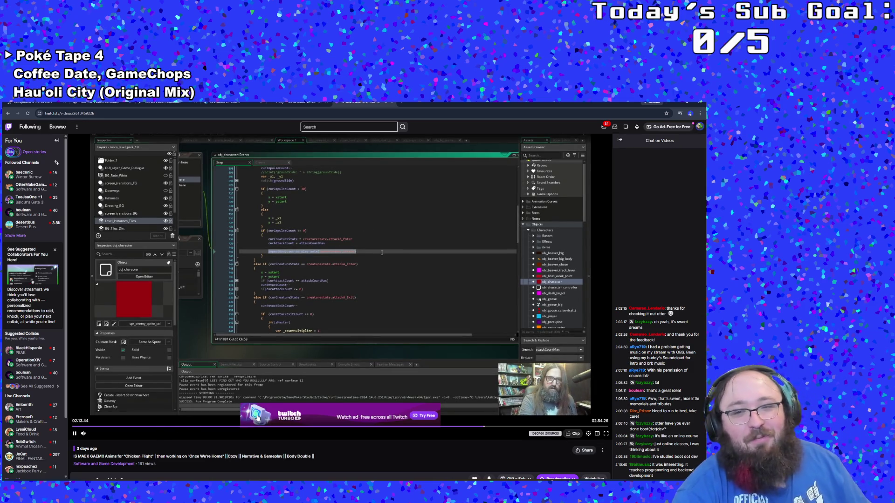
Scrub the VOD forward from 02:14:46 past the code, groundSlam and room-editor footage.
left_click(486, 428)
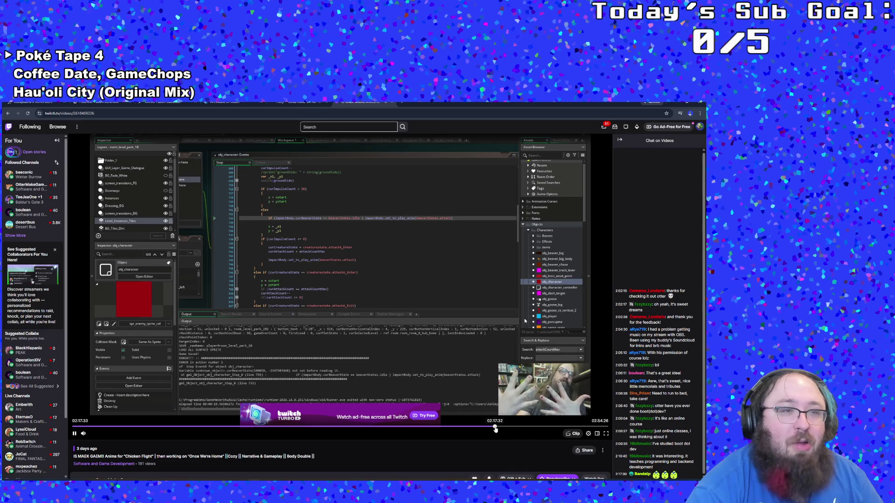
left_click(500, 429)
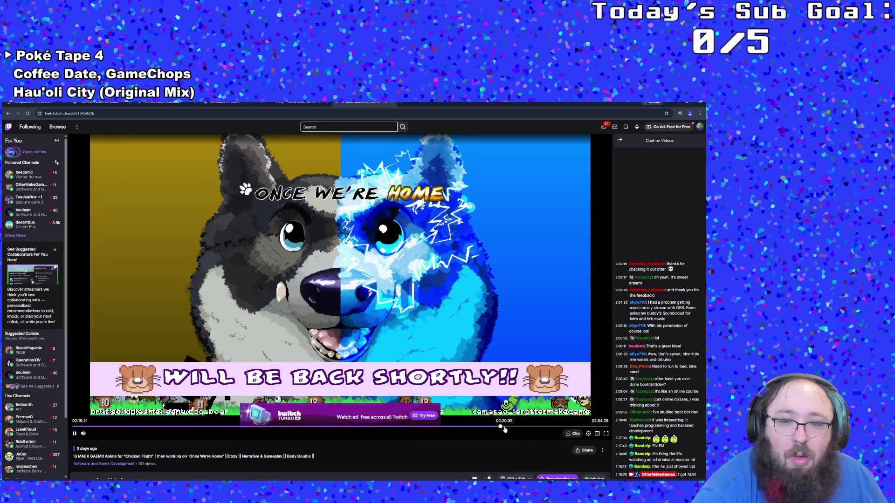
left_click(503, 428)
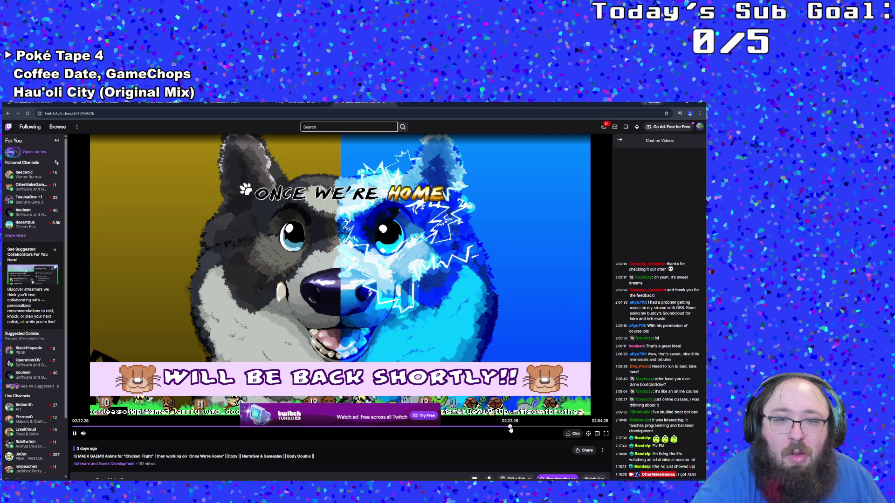
left_click(510, 429)
left_click(517, 429)
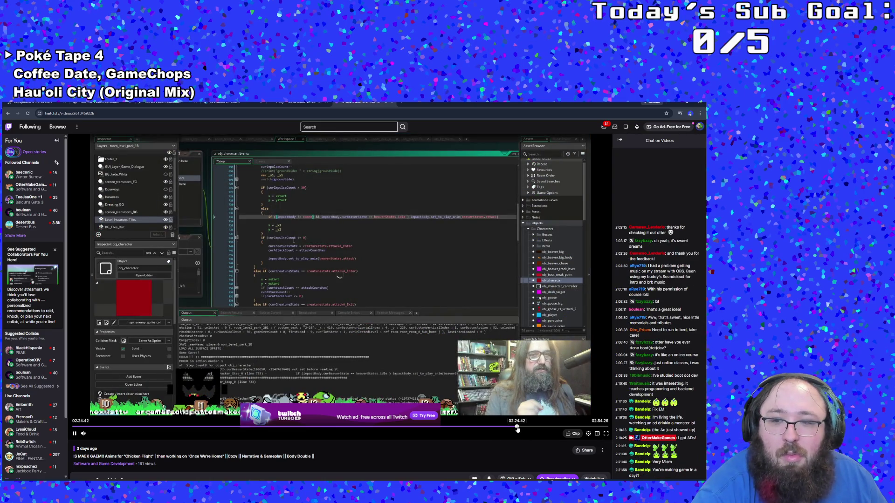
left_click(526, 429)
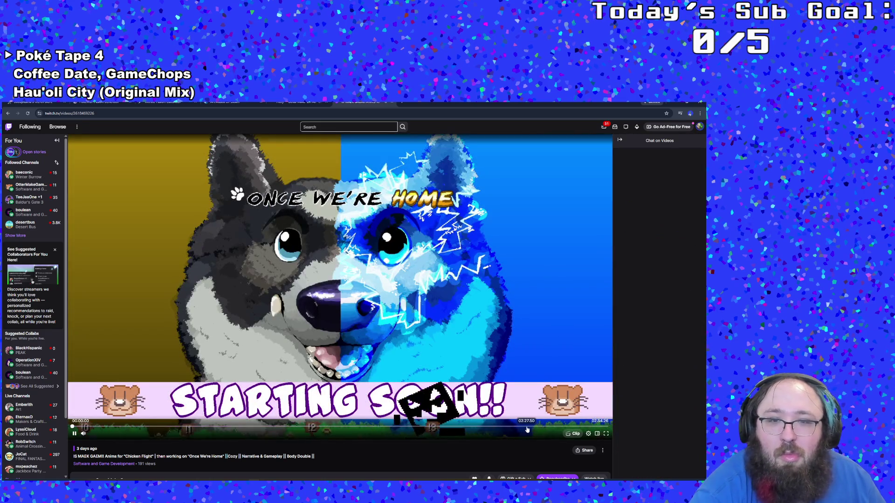
left_click(527, 429)
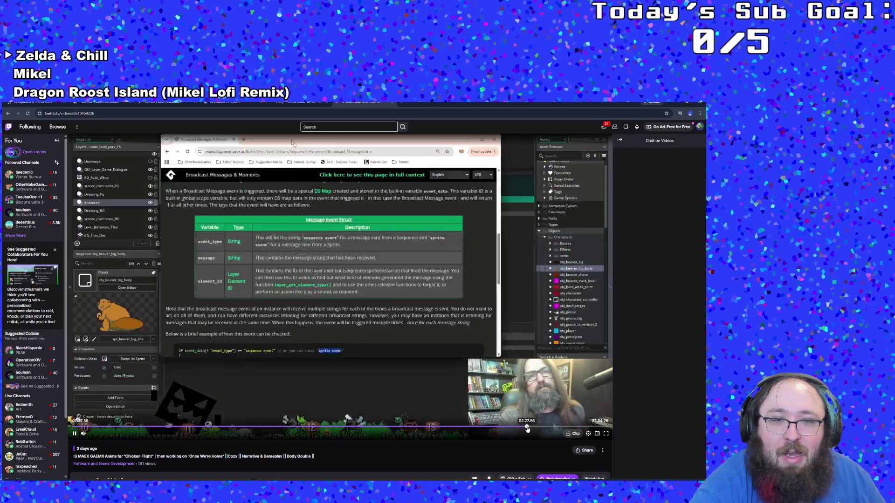
left_click(542, 429)
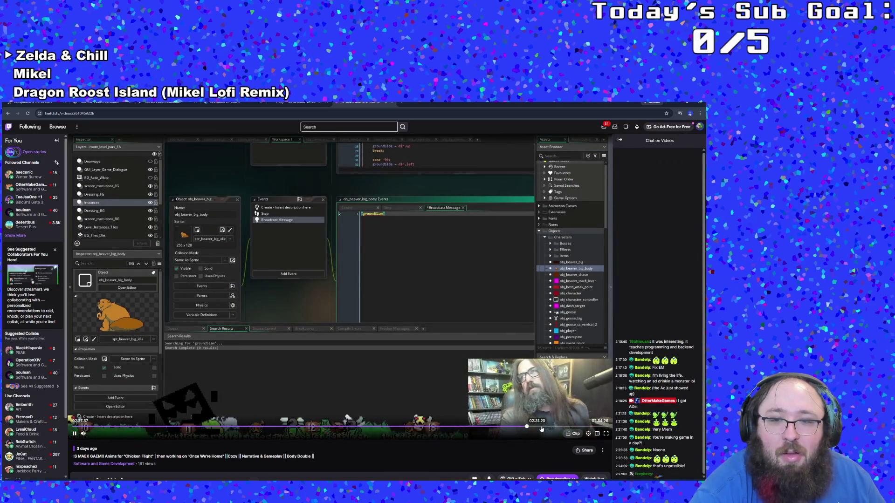
left_click(551, 429)
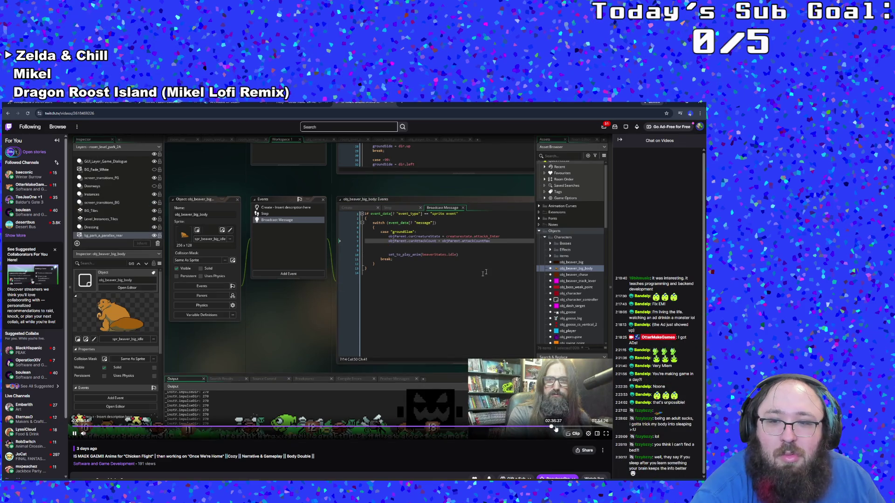
left_click(570, 427)
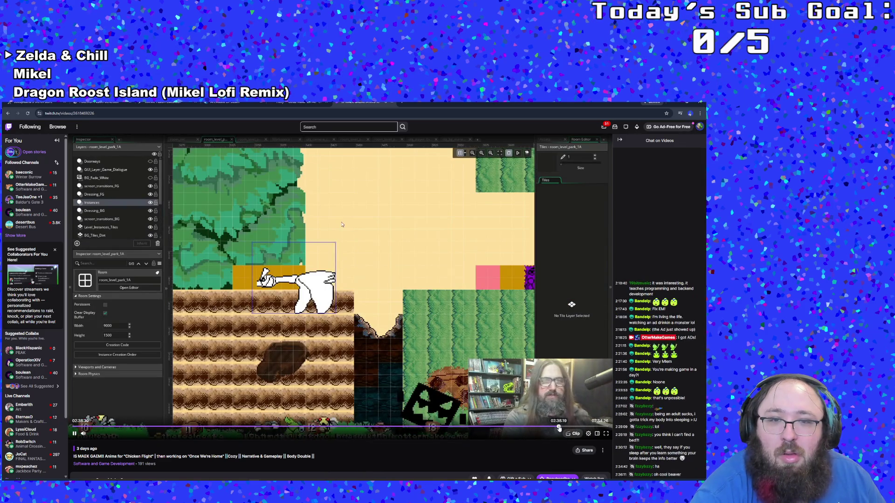
left_click(589, 427)
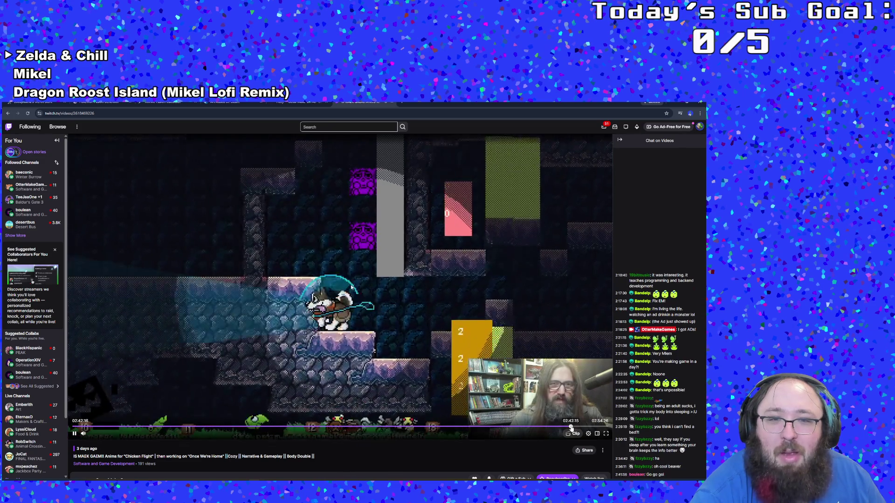
Scrub back to the shop scene gameplay and pause the replay there.
left_click(414, 427)
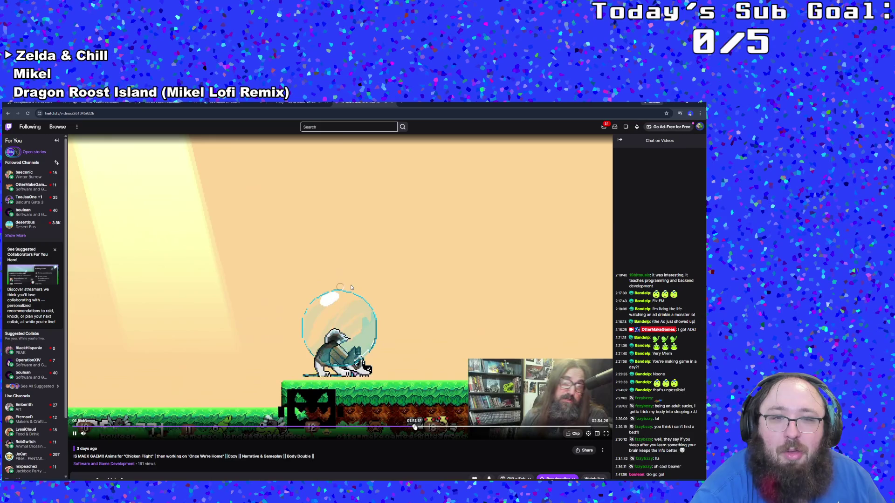
left_click(443, 428)
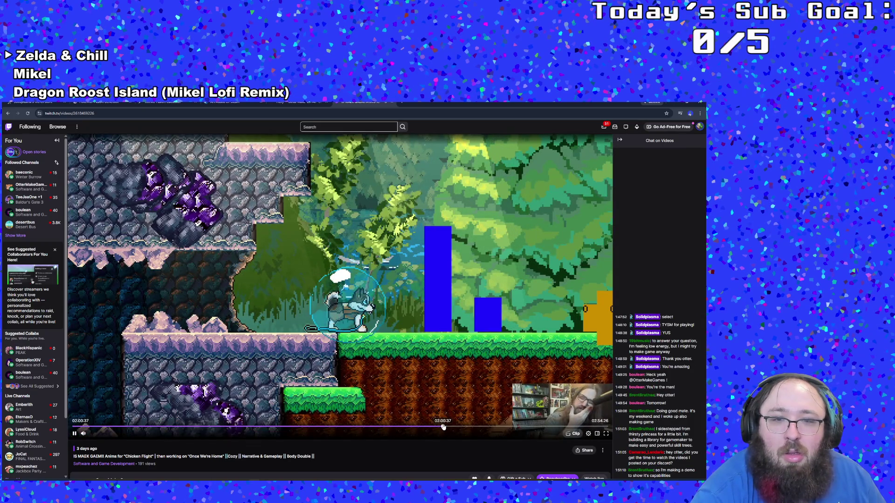
left_click(456, 428)
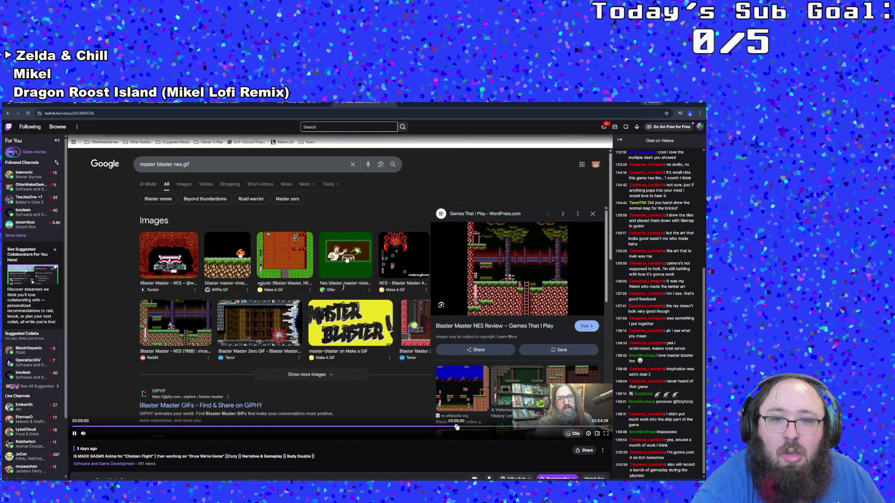
left_click(484, 428)
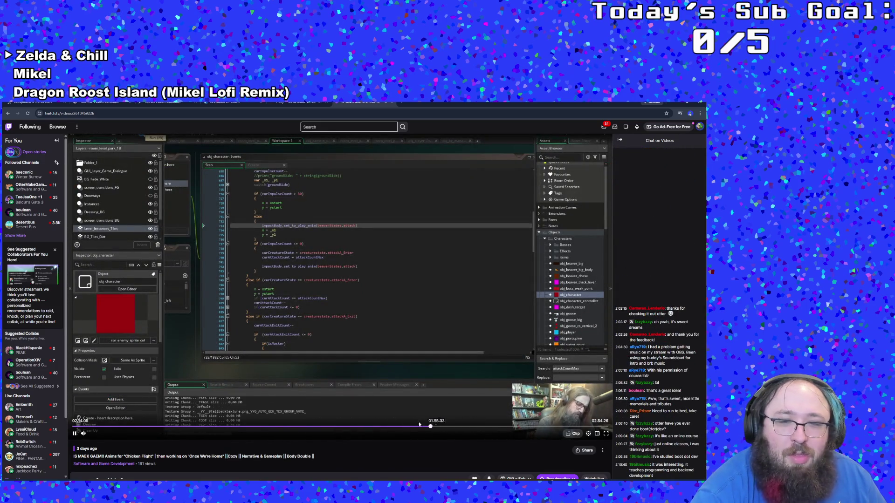
left_click(340, 427)
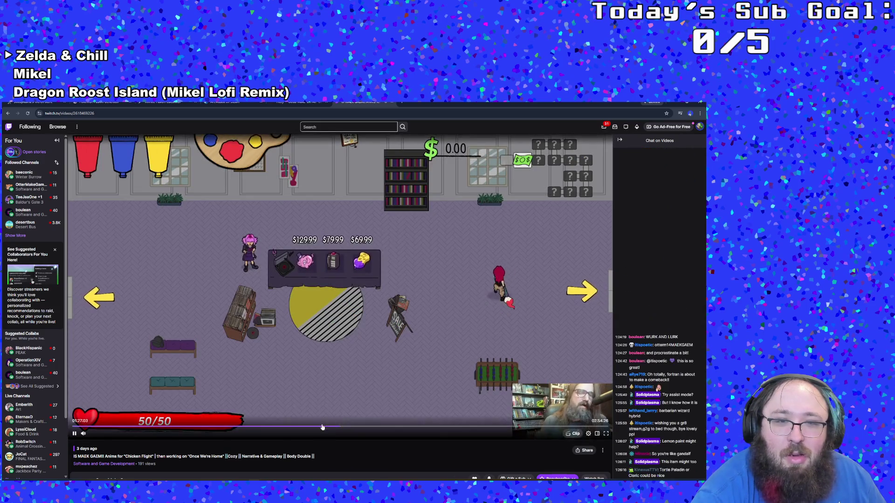
left_click(321, 426)
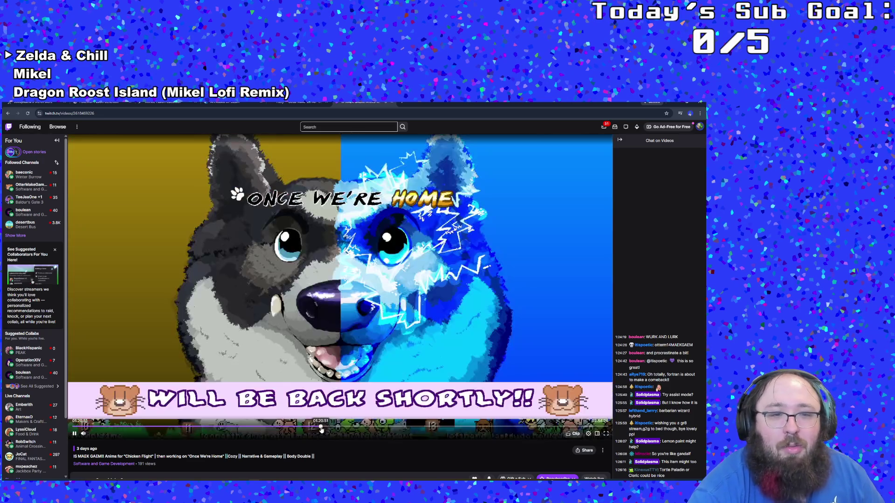
left_click(325, 427)
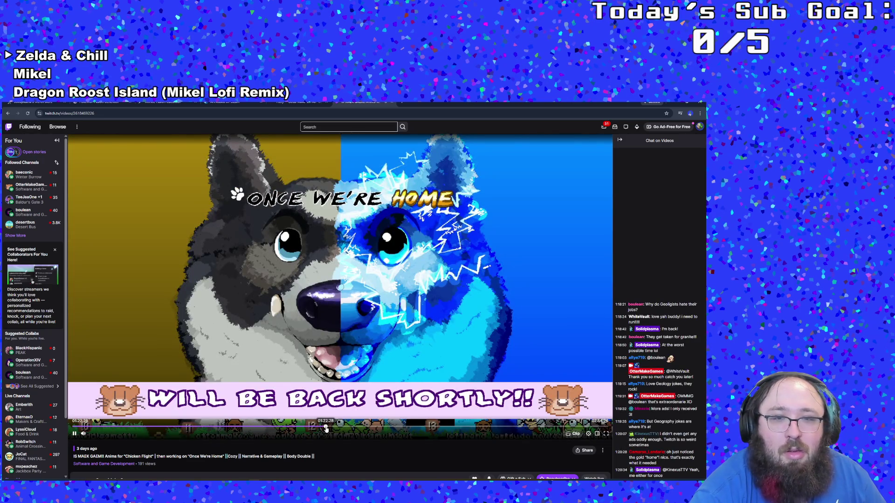
left_click(337, 426)
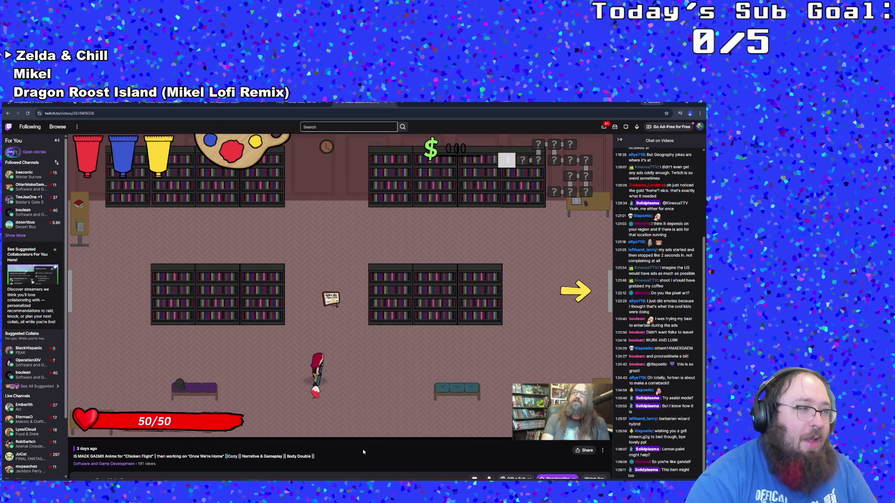
mouse_move(364, 439)
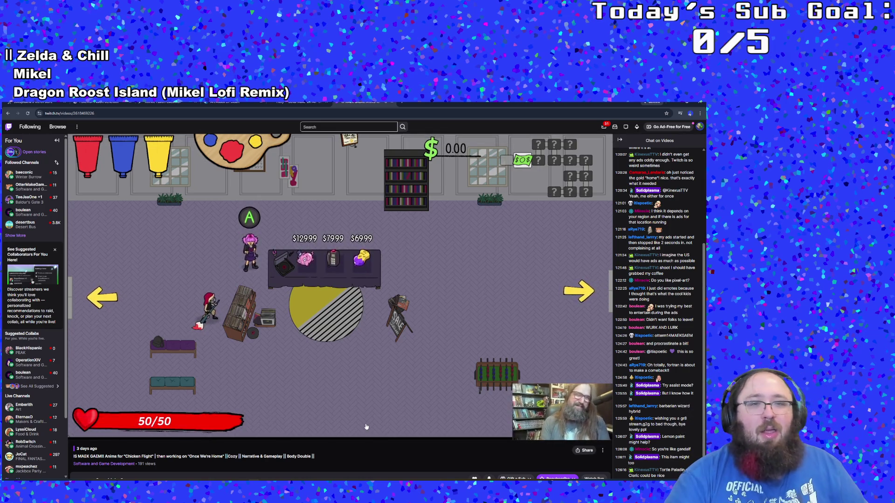
mouse_move(366, 423)
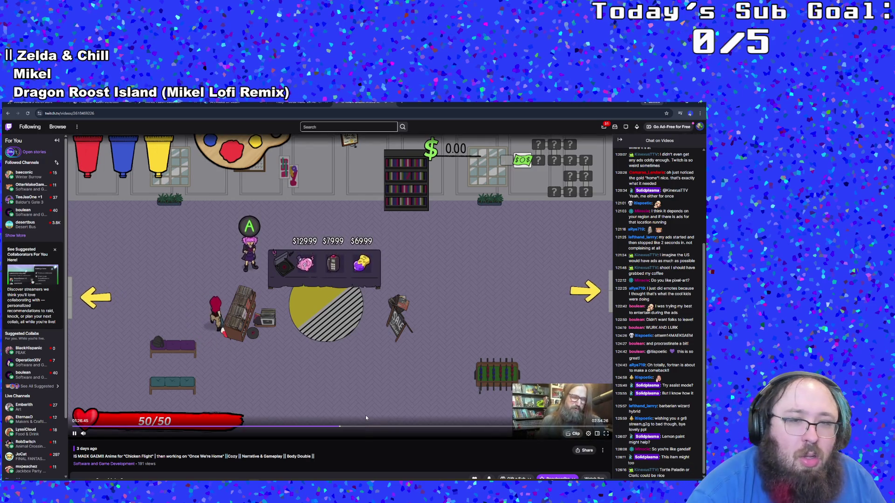
left_click(74, 434)
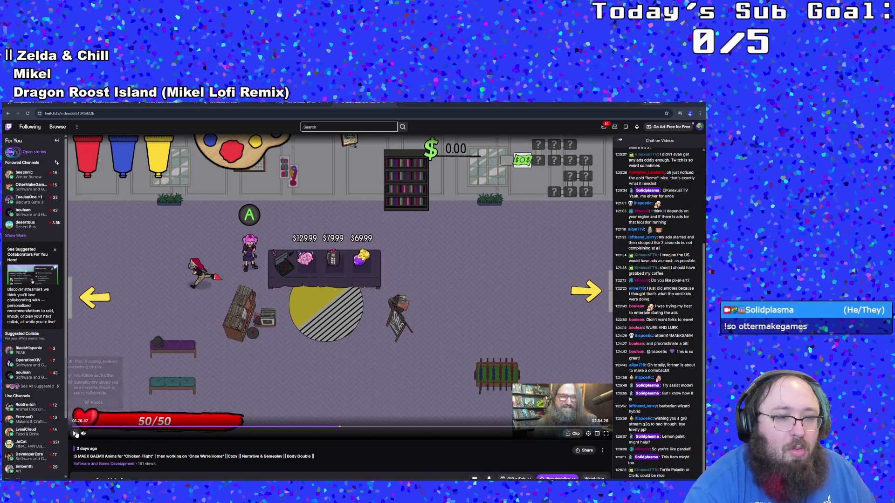
Resume the replay and skip ahead through the plaza and office rooms to the Johnny Digits boss fight.
left_click(75, 434)
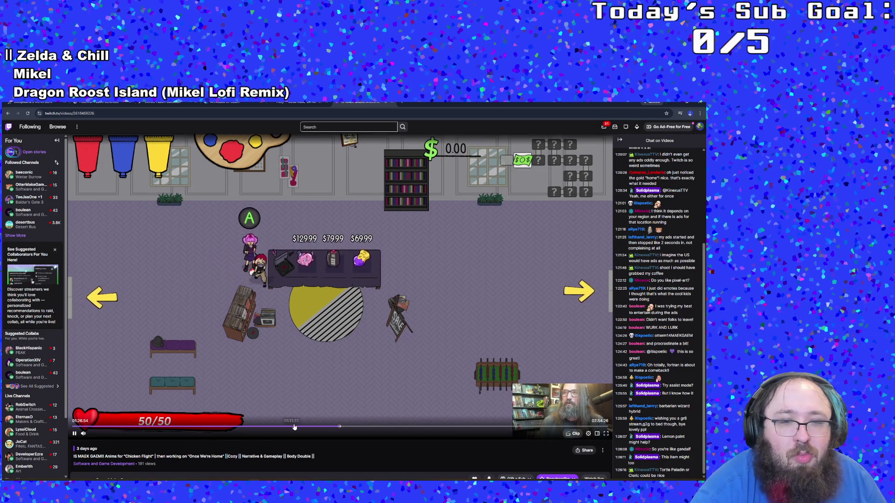
left_click(342, 427)
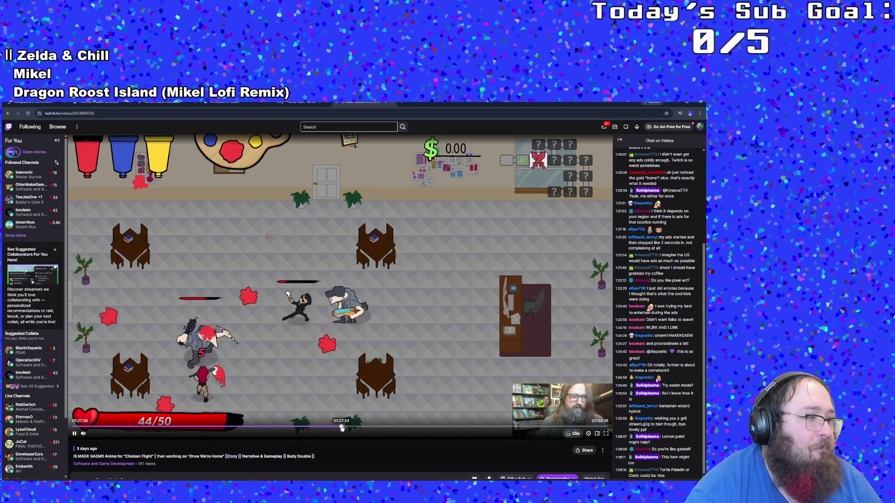
left_click(342, 427)
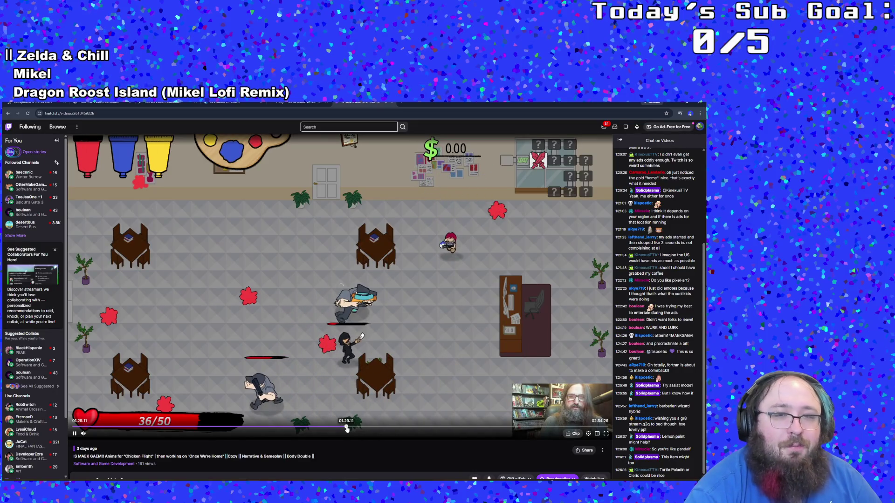
left_click(347, 428)
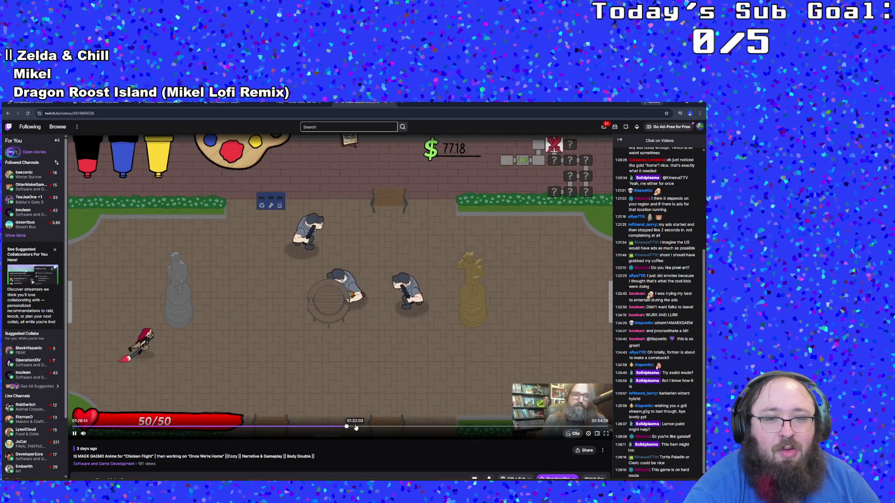
left_click(354, 428)
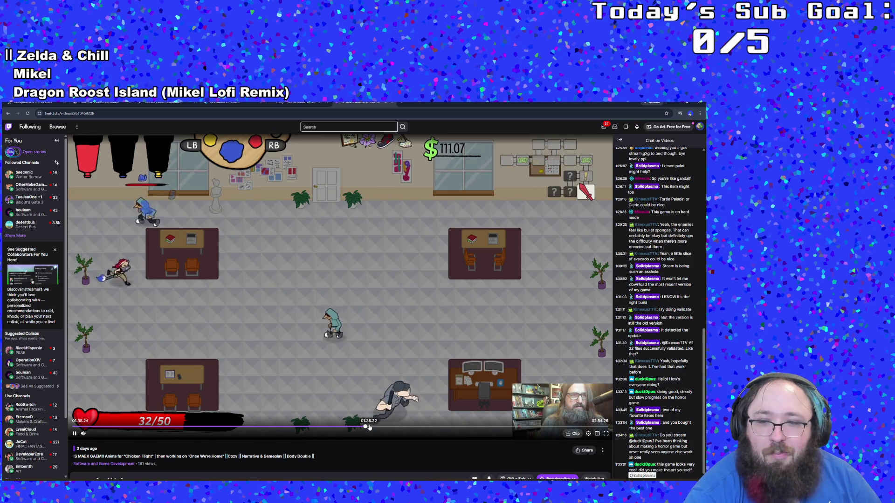
left_click(368, 427)
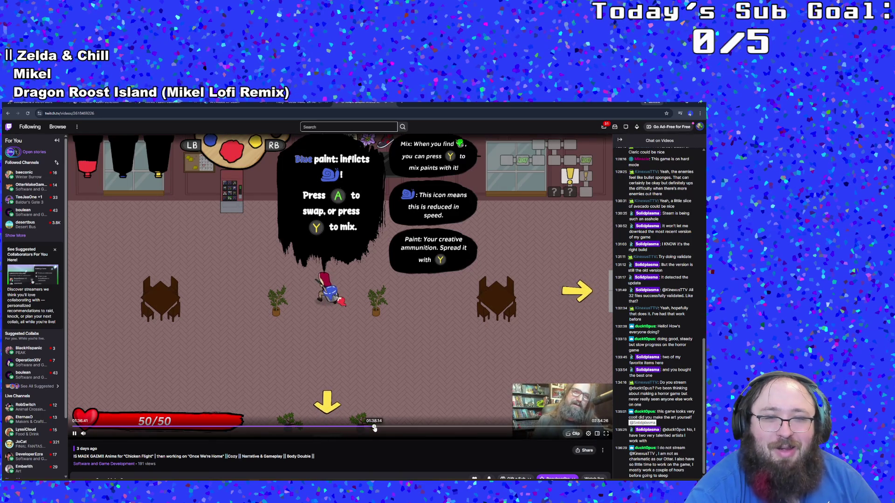
left_click(373, 427)
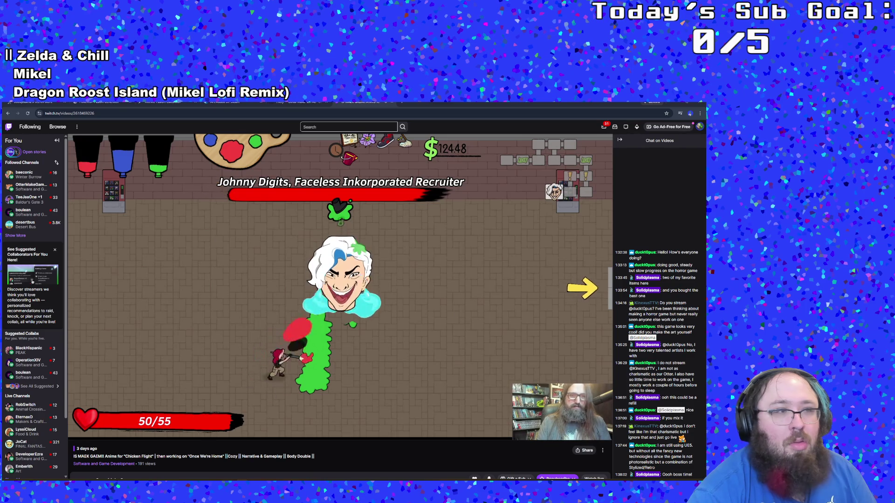
mouse_move(388, 401)
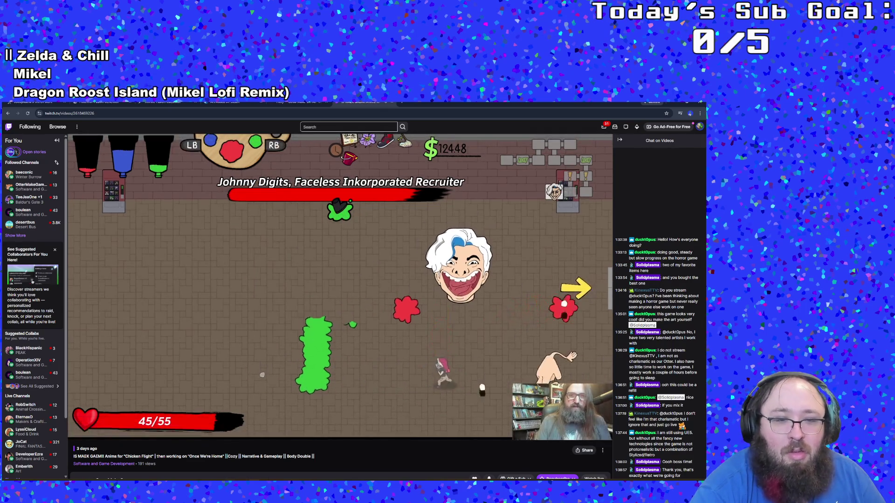
mouse_move(205, 478)
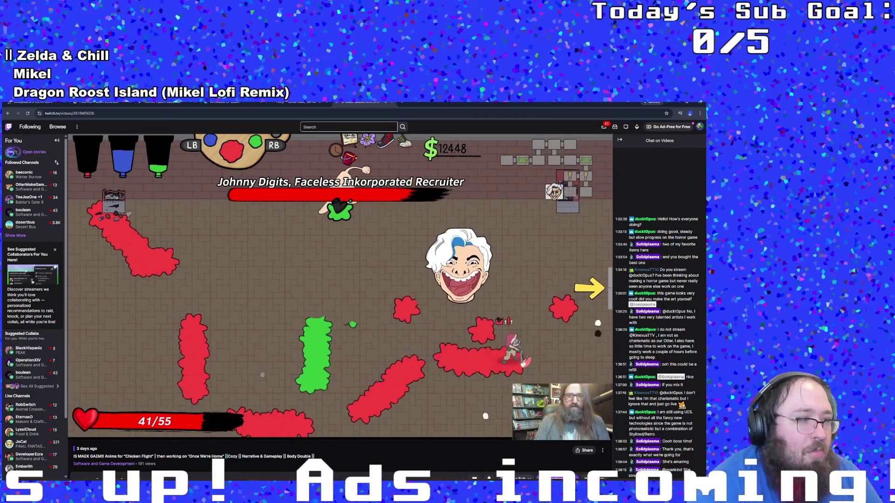
mouse_move(268, 249)
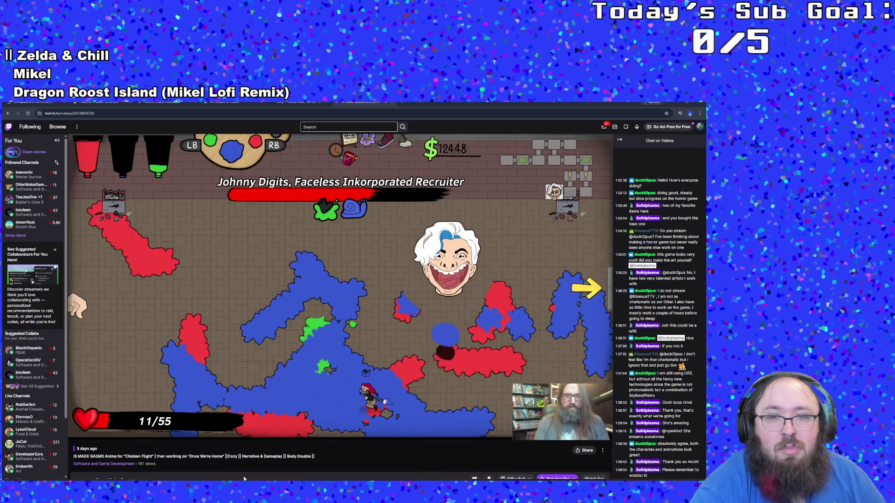
mouse_move(247, 429)
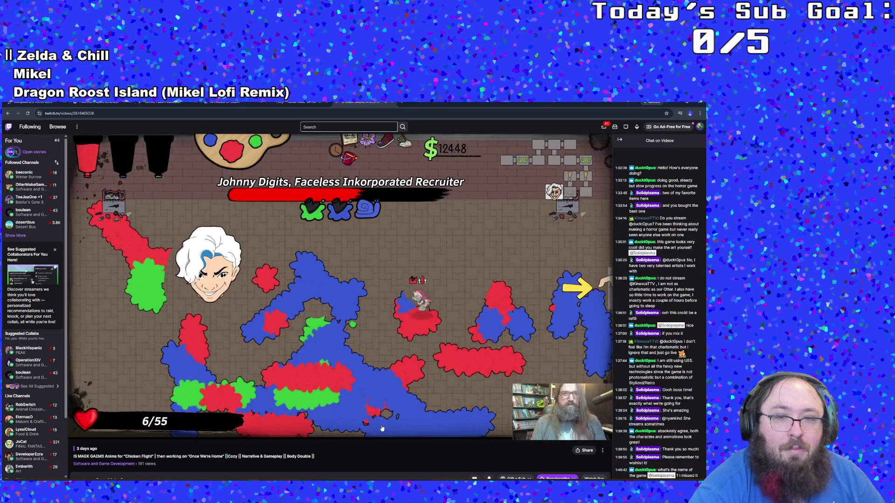
Rewind the broadcast to the boss scene ending in DIGITS DEFEATED.
mouse_move(381, 428)
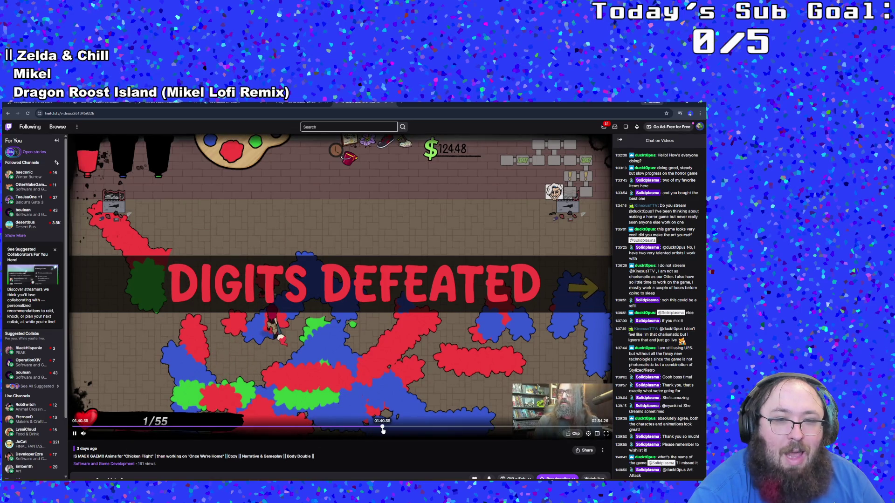
left_click(381, 431)
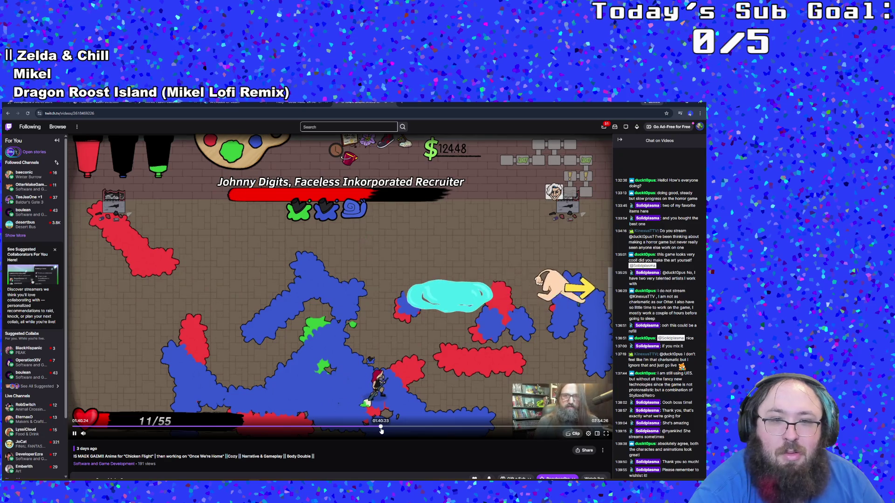
key("alt+Tab")
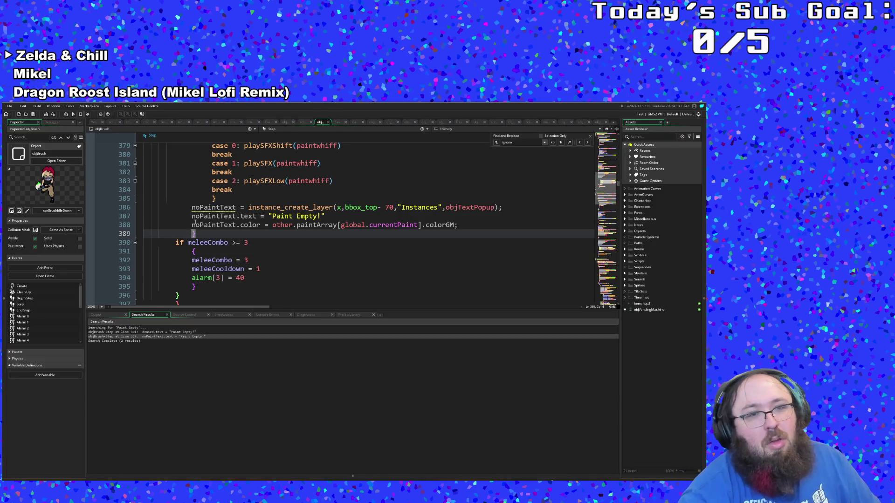
Review objBrush's Step code around lines 380–381 and briefly check the File menu.
scroll(195, 222, "up", 4)
scroll(196, 219, "down", 2)
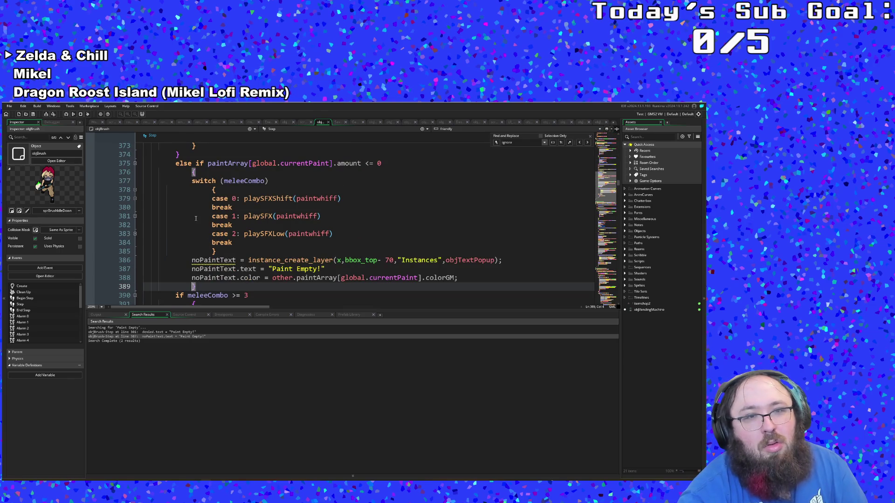
left_click(196, 219)
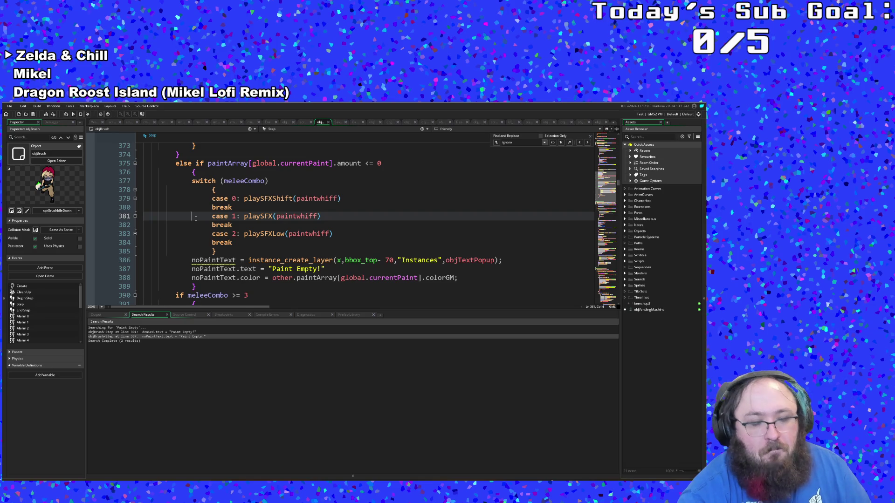
left_click(238, 208)
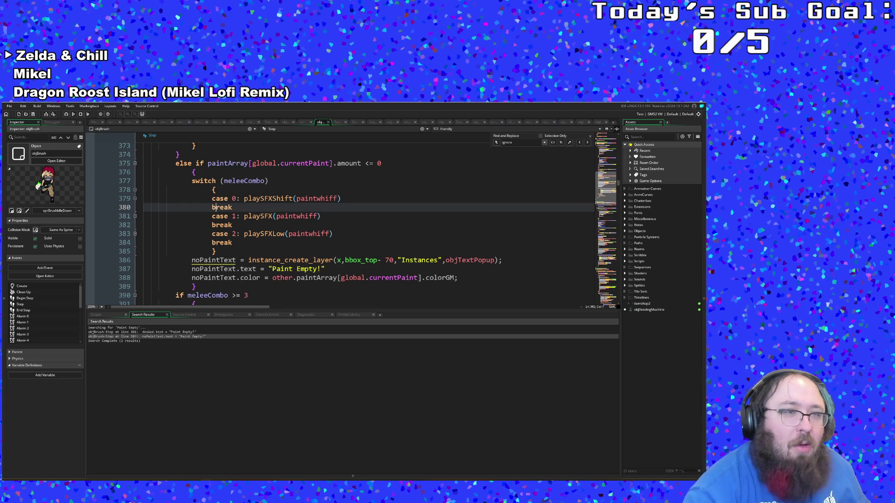
left_click(9, 106)
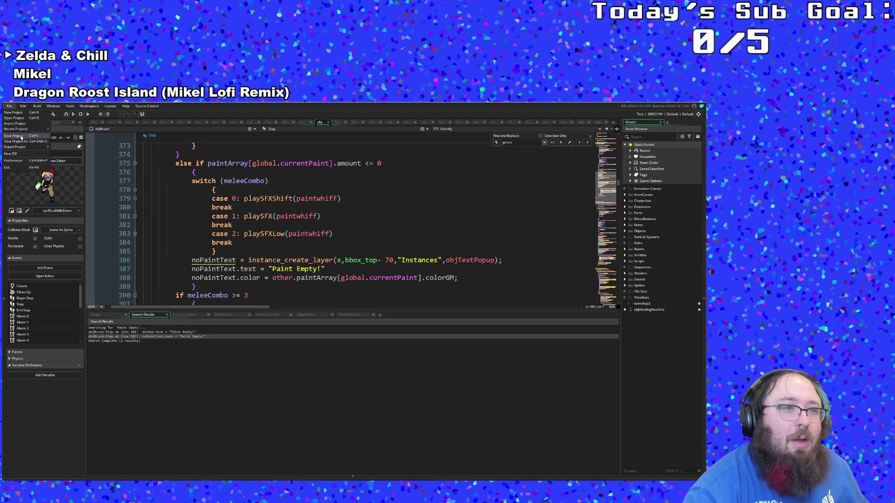
left_click(21, 138)
left_click(164, 210)
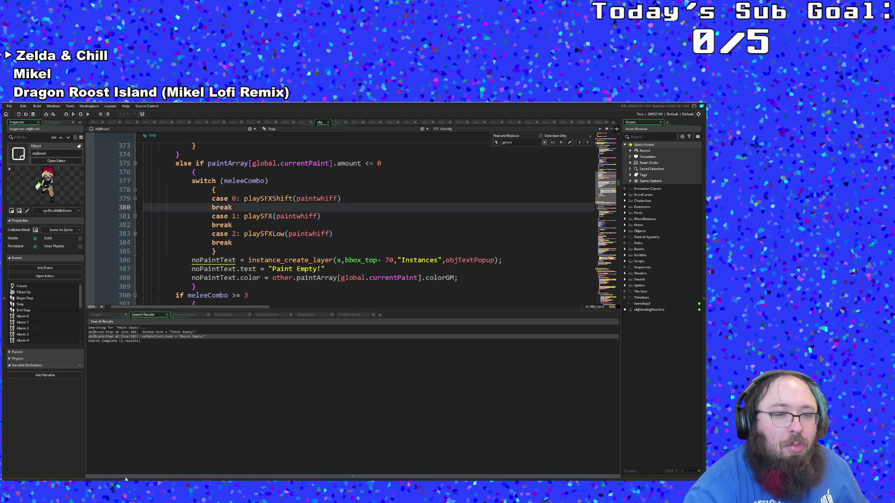
key("alt+Tab")
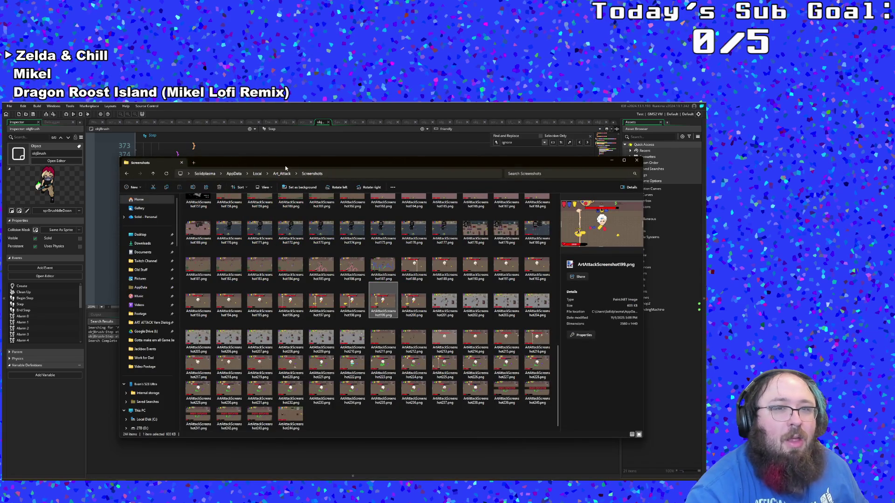
Open Preferences.ini from Local > Art_Attack > Settings in Notepad and shift its window left.
left_click(258, 173)
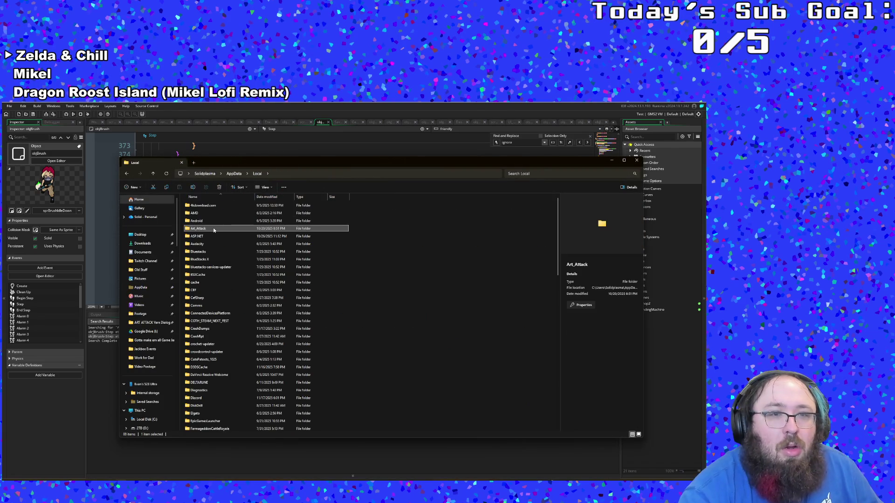
double_click(214, 229)
double_click(213, 206)
left_click(210, 214)
double_click(210, 214)
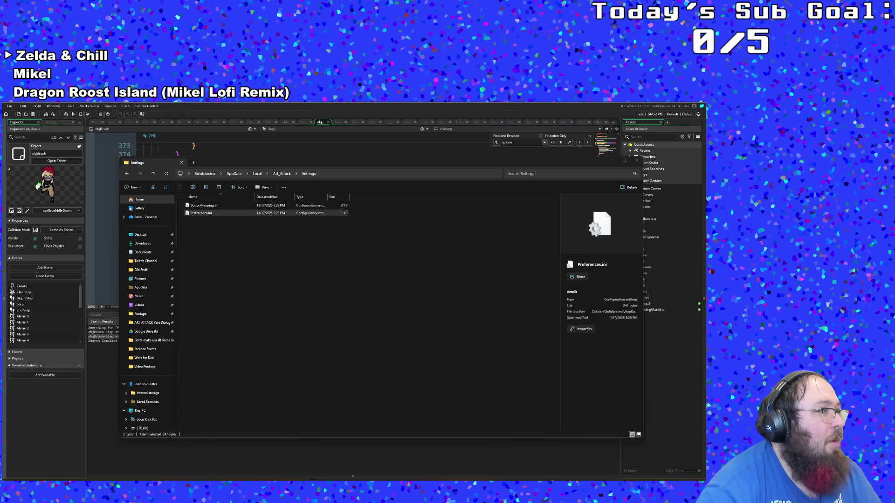
key("Return")
left_click_drag(228, 146, 156, 152)
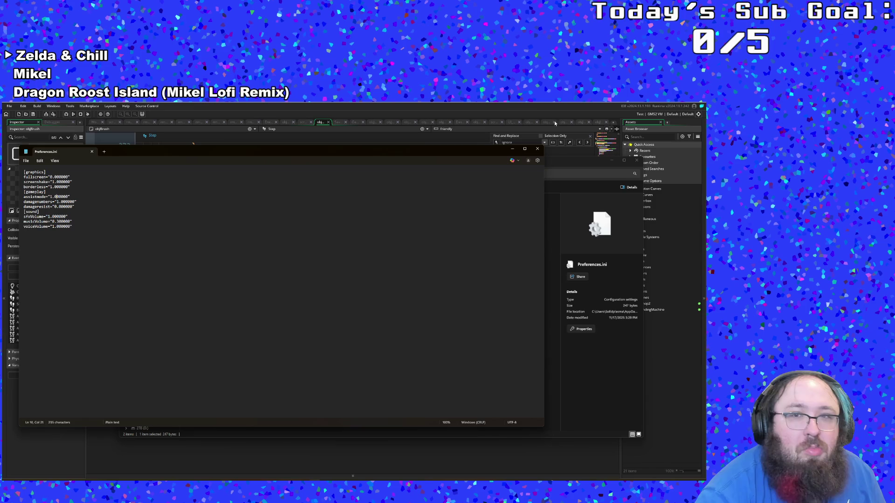
Close the Preferences.ini Notepad window and the Settings folder window.
left_click(536, 148)
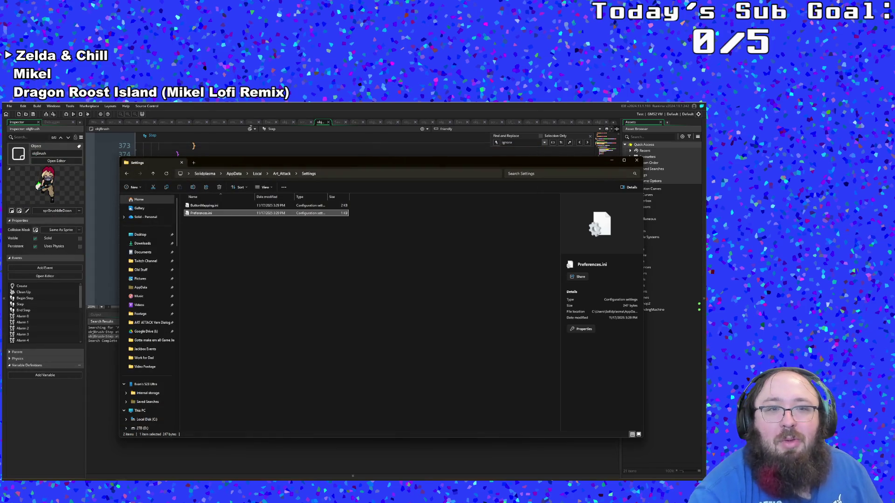
left_click(634, 162)
Run the build and inspect the compile errors at objInput Create line 163 and objBrush Step.
left_click(66, 115)
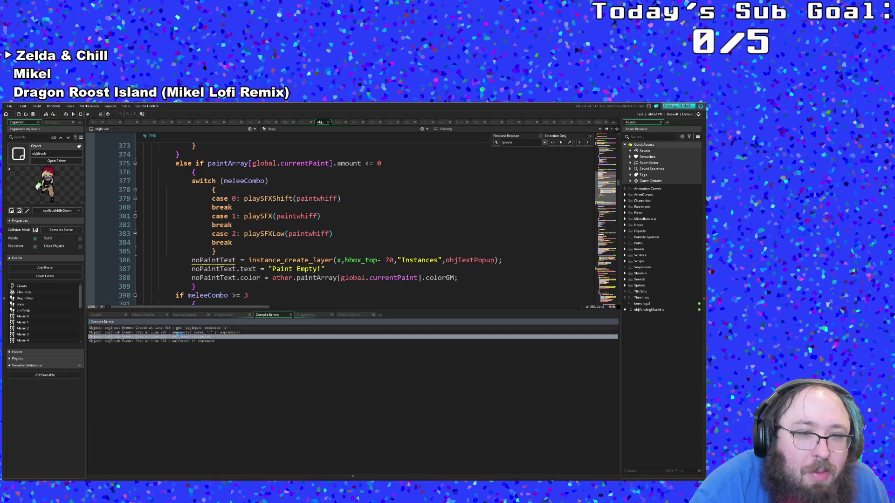
double_click(175, 328)
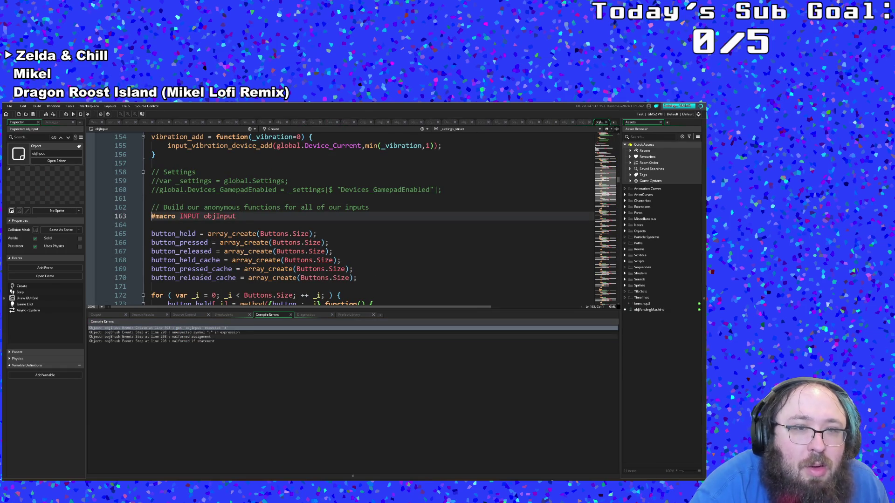
double_click(209, 251)
left_click(208, 228)
key("Up")
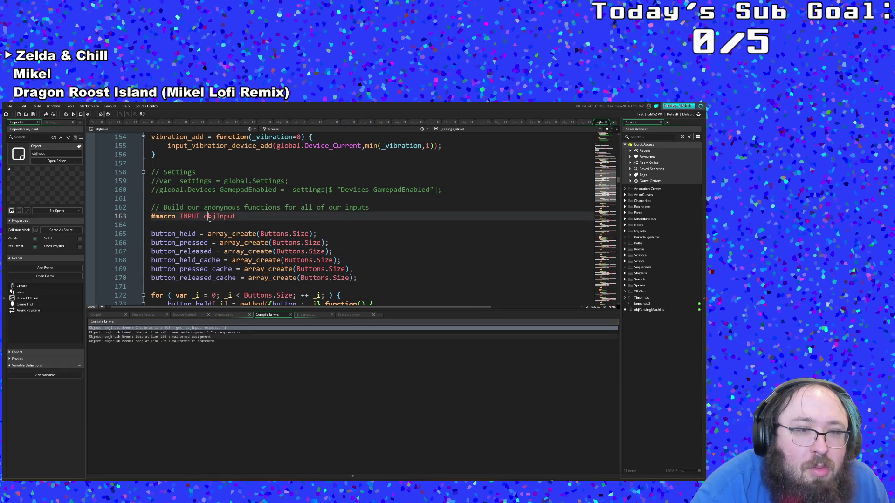
double_click(167, 333)
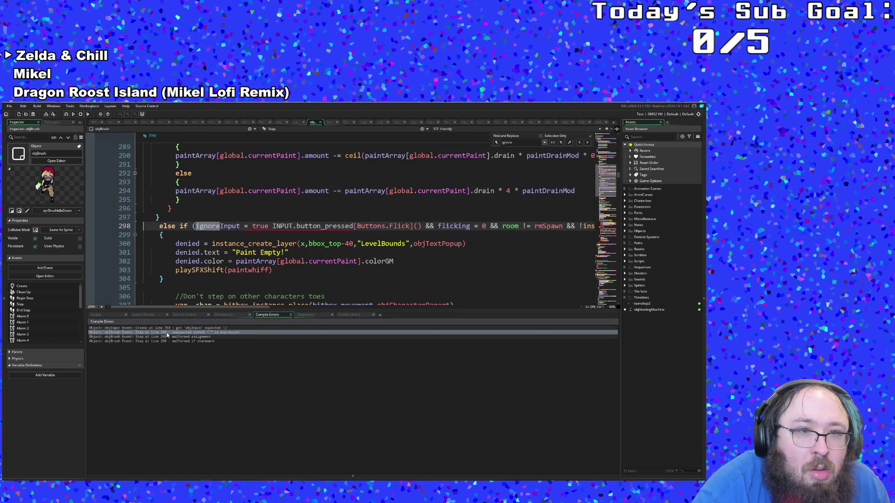
Insert && after 'ignoreInput = true' on line 298 of objBrush and rerun the build.
key("Down")
key("Down")
key("Down")
left_click(269, 226)
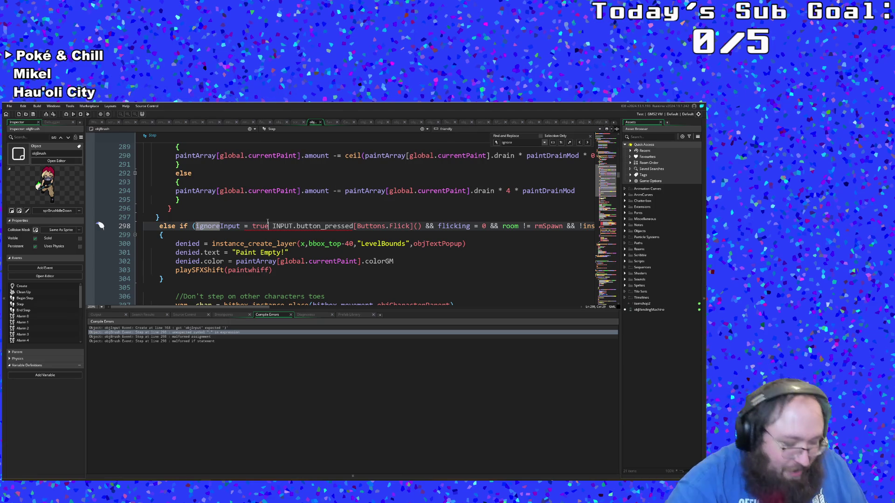
type("&&")
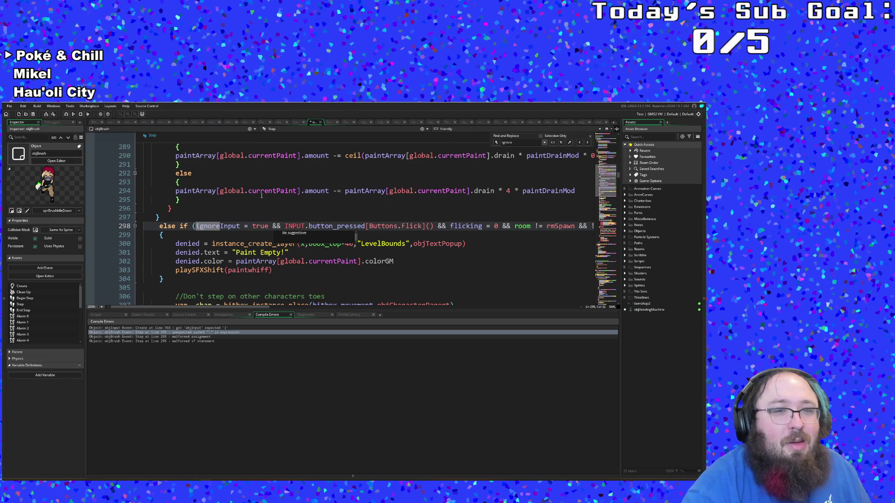
left_click(261, 192)
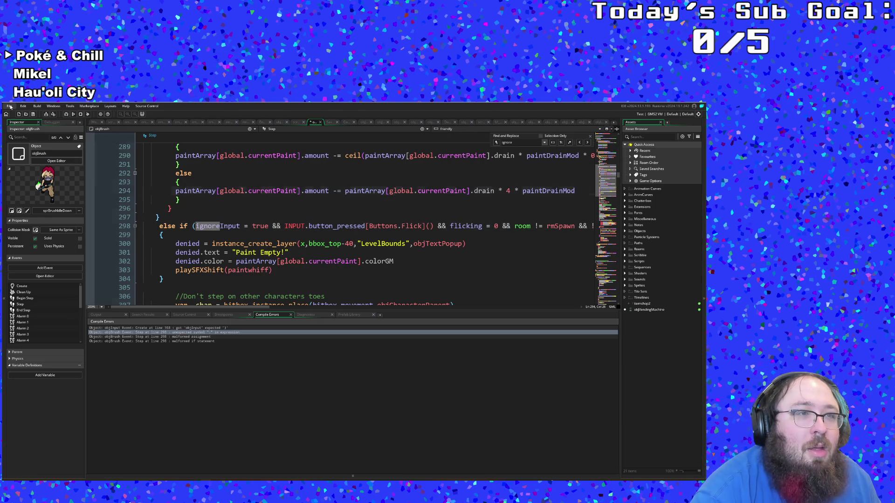
left_click(66, 114)
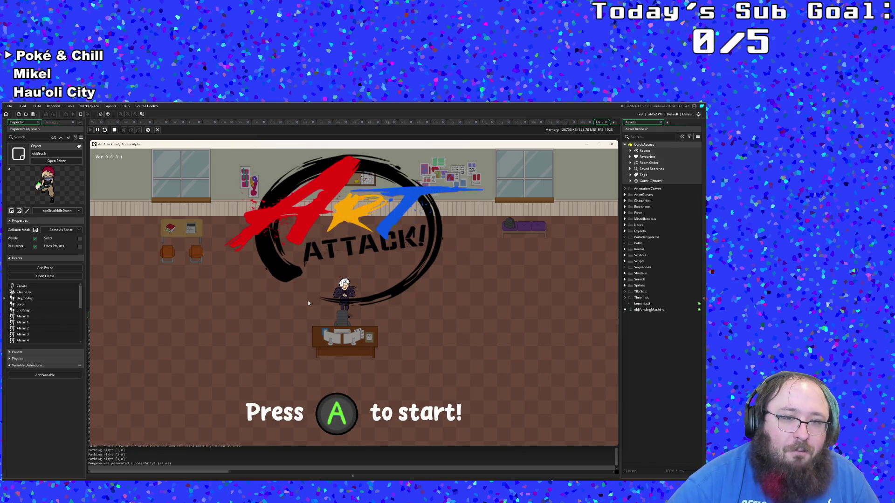
Start the game, review the Settings list down to Tenured (Assist) Mode, then walk on.
key("Return")
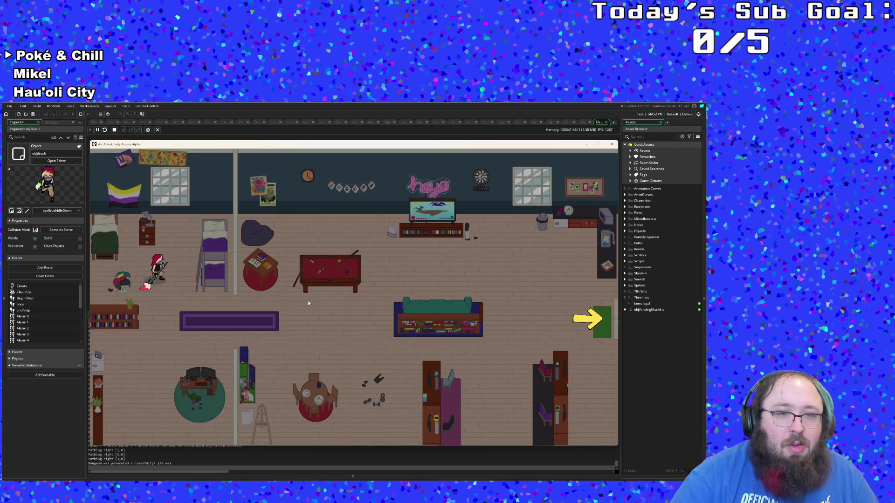
key("Escape")
key("Down")
key("Return")
key("Down")
key("Down")
key("Down")
key("Down")
key("Up")
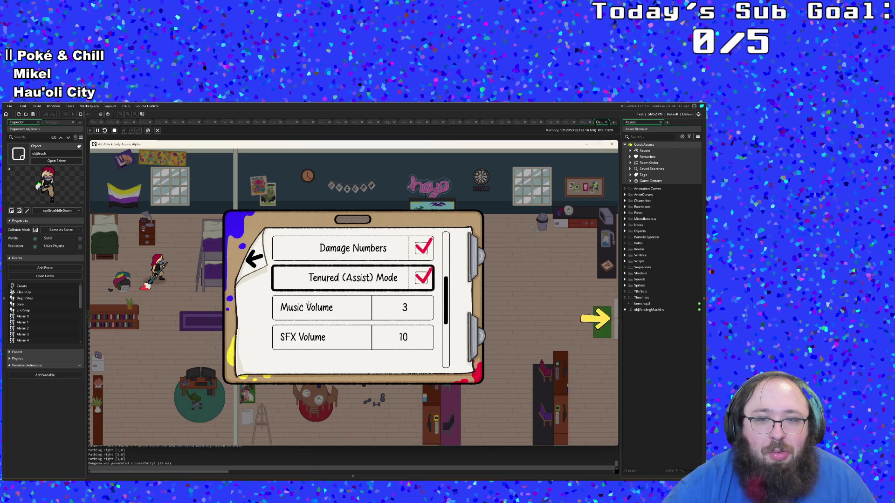
key("Escape")
key("Escape")
key("Right")
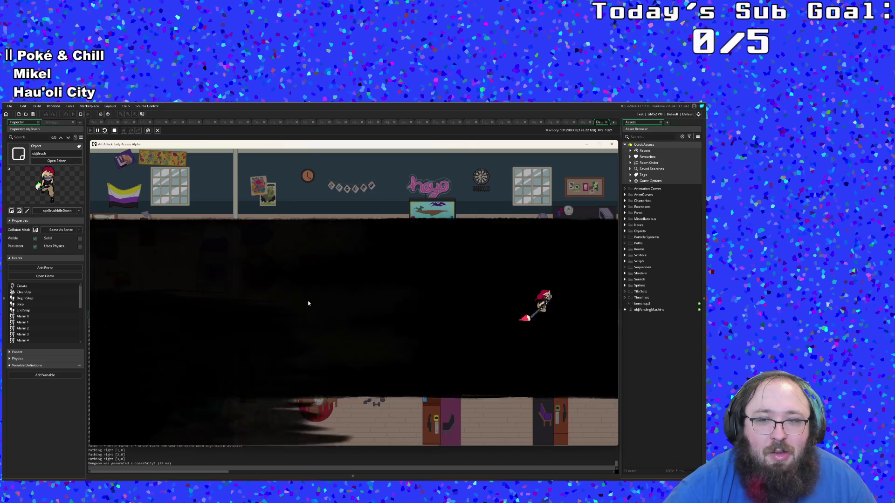
Cross the first tutorial room, talk to the NPC, and head for the exit arrow.
key("Right")
key("Up")
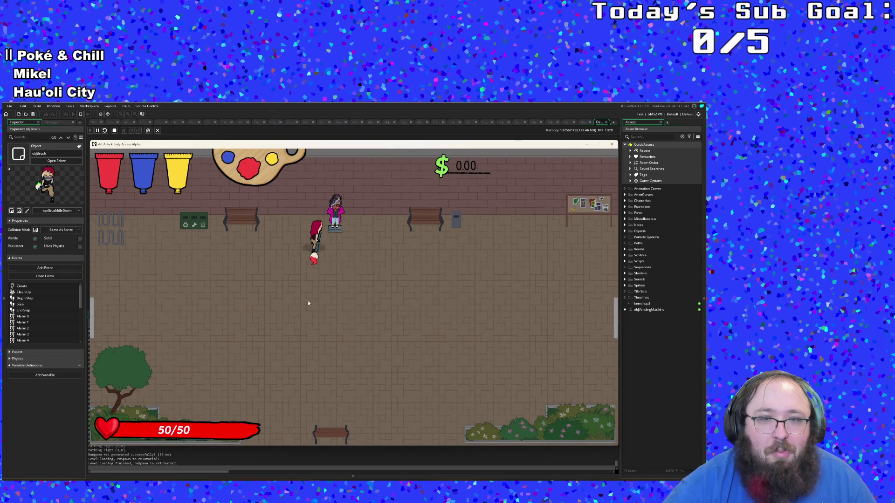
key("space")
key("Right")
Walk to the vent in the next room, close the tutorial dialogue, and exit right.
key("Left")
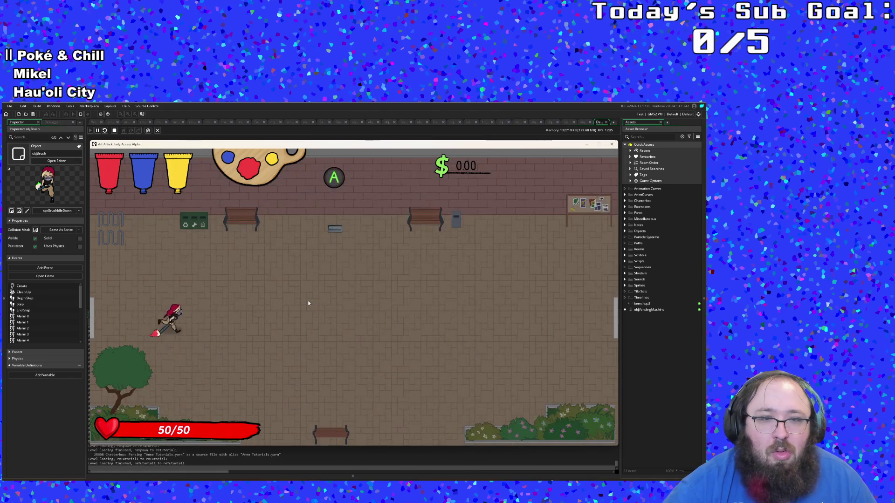
key("Up")
key("Right")
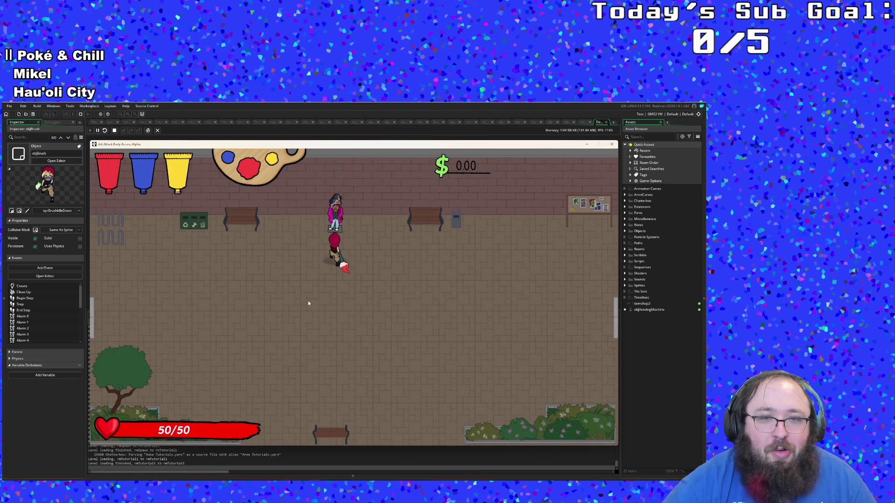
key("Return")
key("Return")
key("Right")
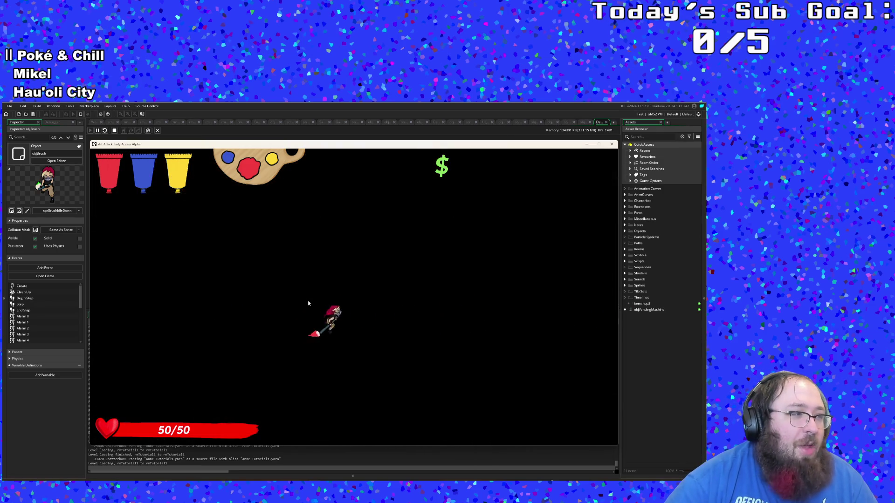
Dismiss the tutorial dialogue, attack the Faceless enemy, and leave for the next room.
key("Right")
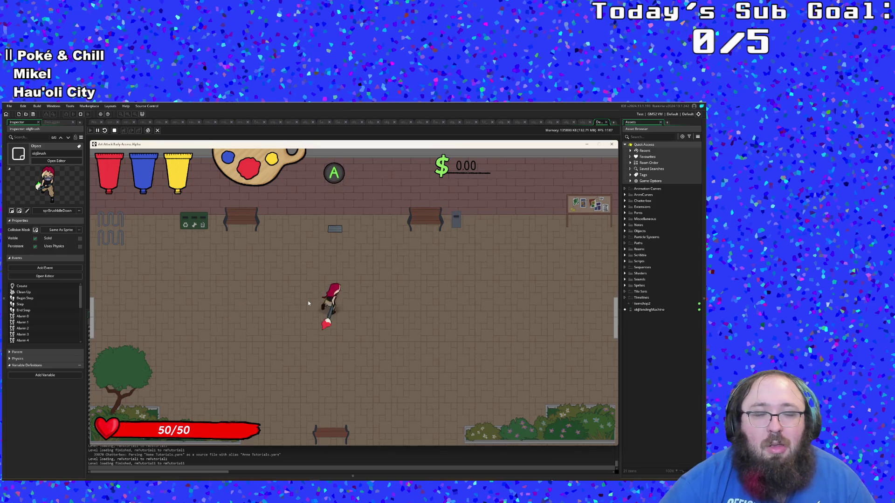
key("Return")
key("Right")
key("Down")
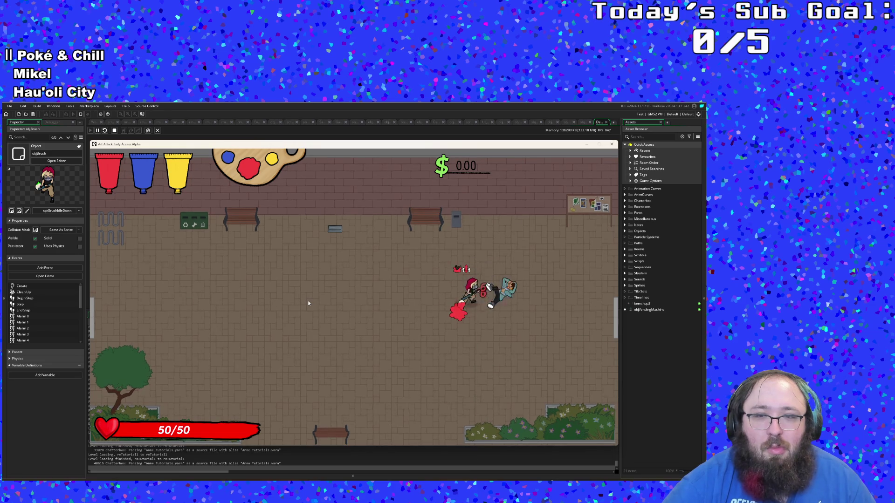
key("Right")
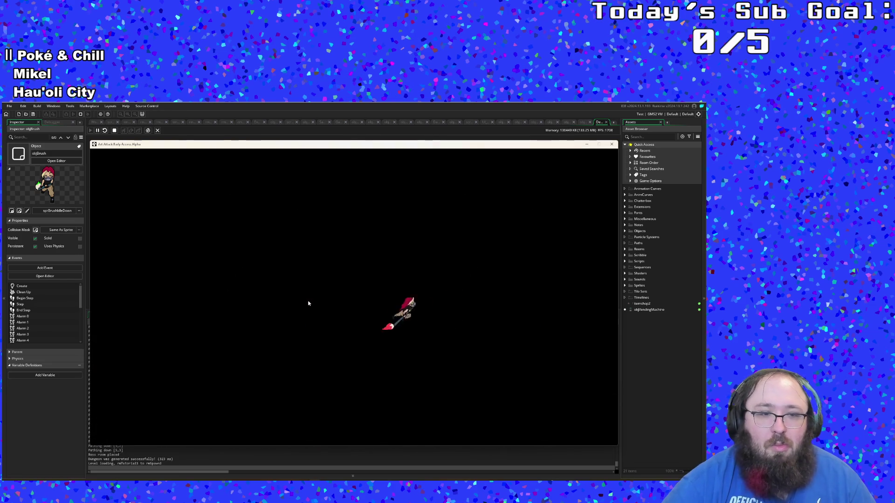
Cross the new room and pick up the Tablet Stylus.
key("Right")
key("Down")
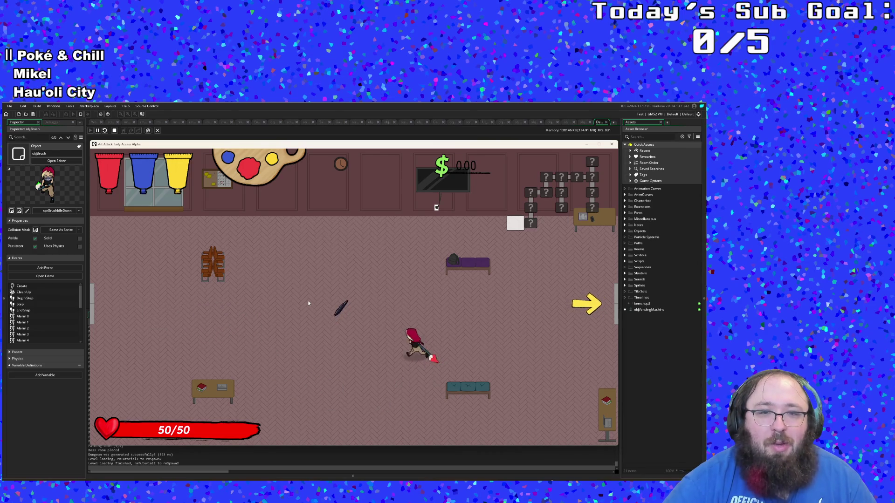
key("e")
key("Right")
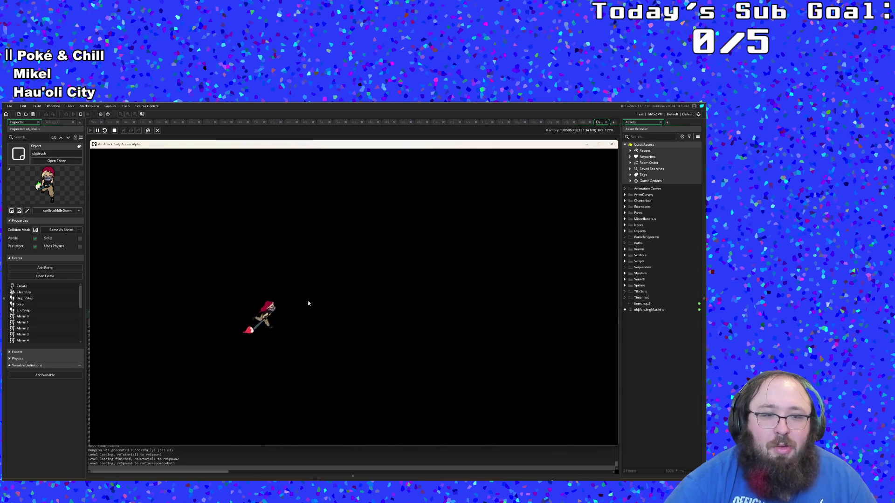
Defeat the classroom enemies and grab the health pickup on the way to the door.
key("Right")
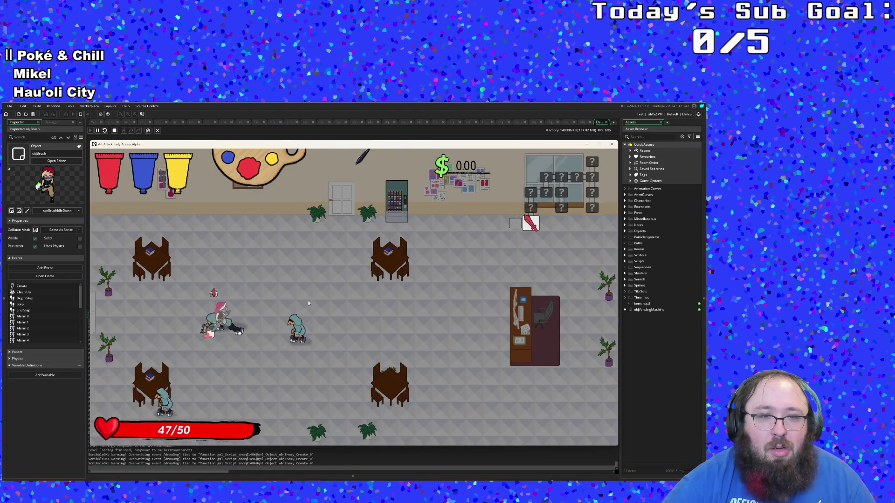
key("Right")
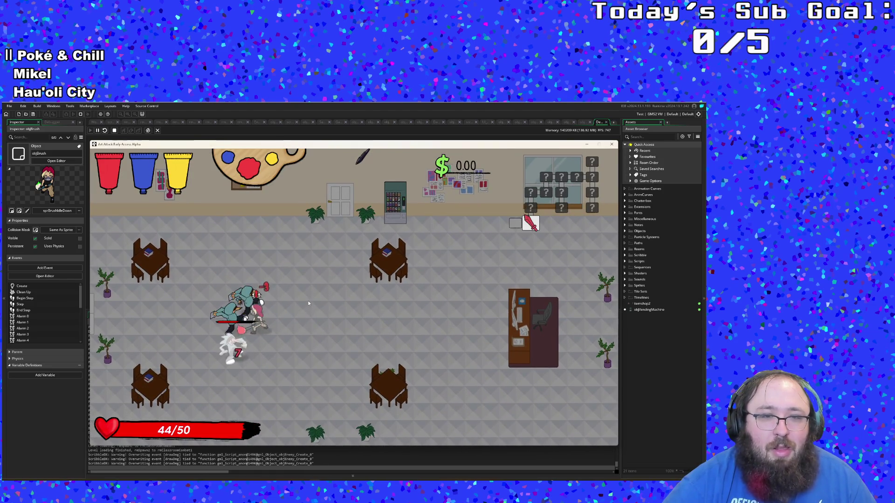
left_click(308, 303)
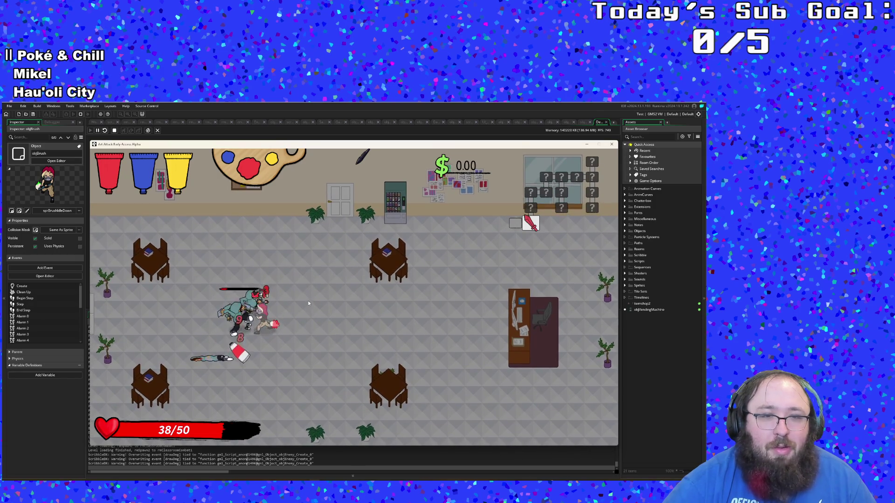
left_click(308, 304)
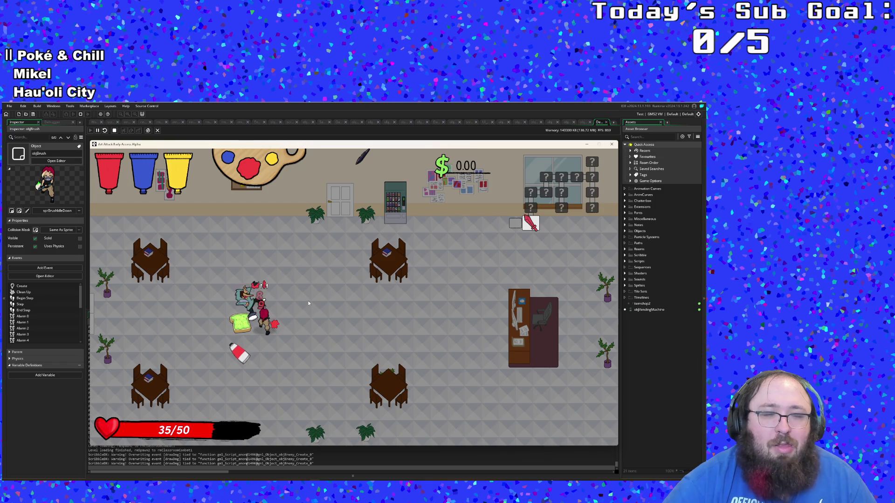
key("Down")
key("Right")
key("Up")
key("Up")
Check the Music Volume setting, resume, and go through the left door to the next classroom.
key("Escape")
key("Down")
key("Down")
key("Down")
key("Down")
key("Escape")
key("Escape")
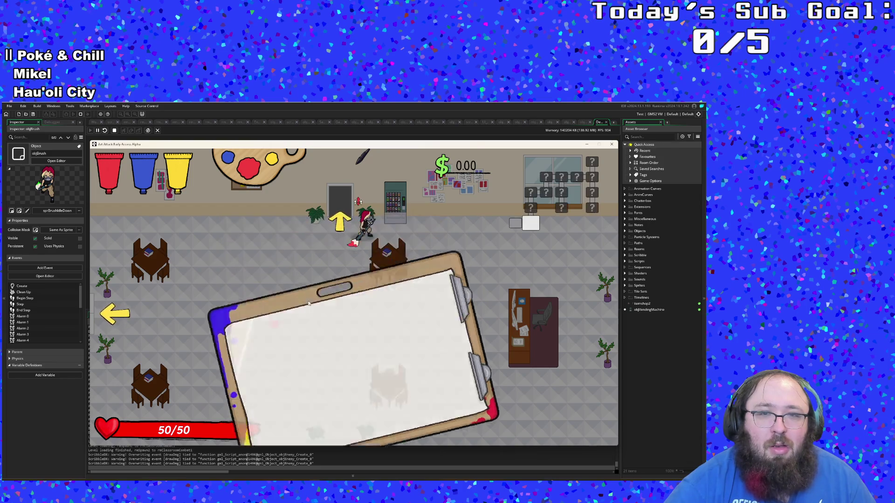
key("Down")
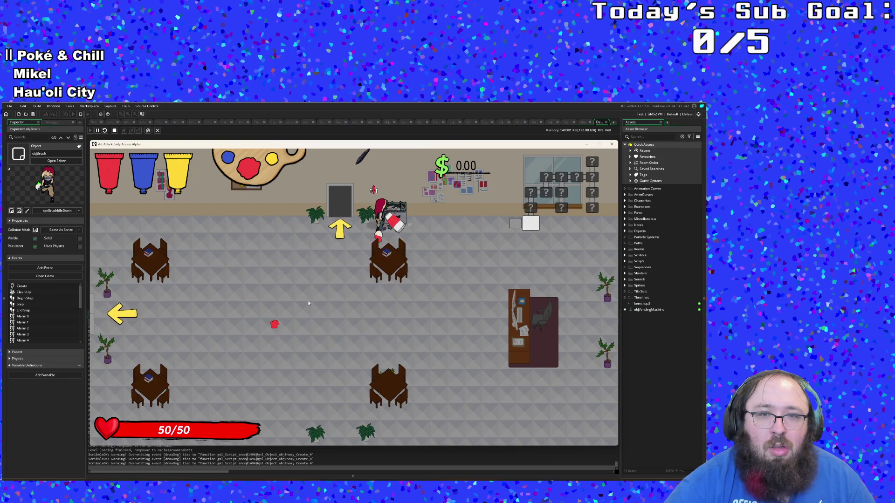
key("Left")
key("Up")
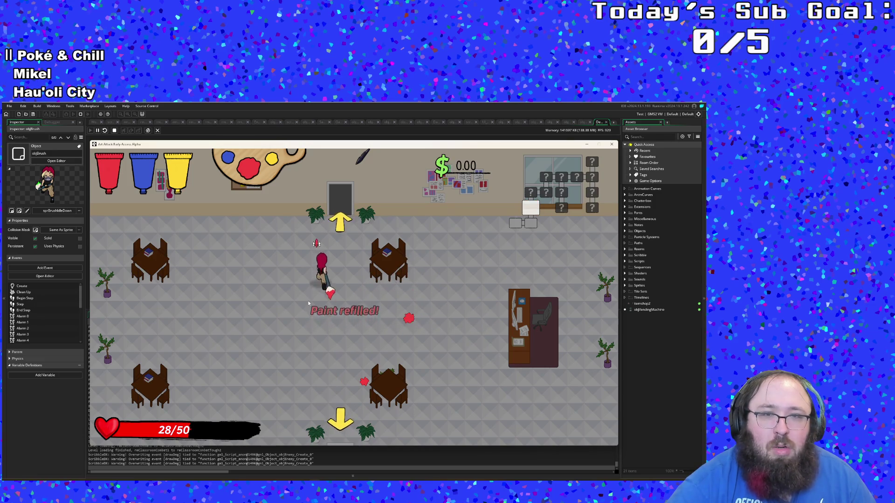
Heal, finish the enemies, break the vending machine for money, and exit right.
key("w")
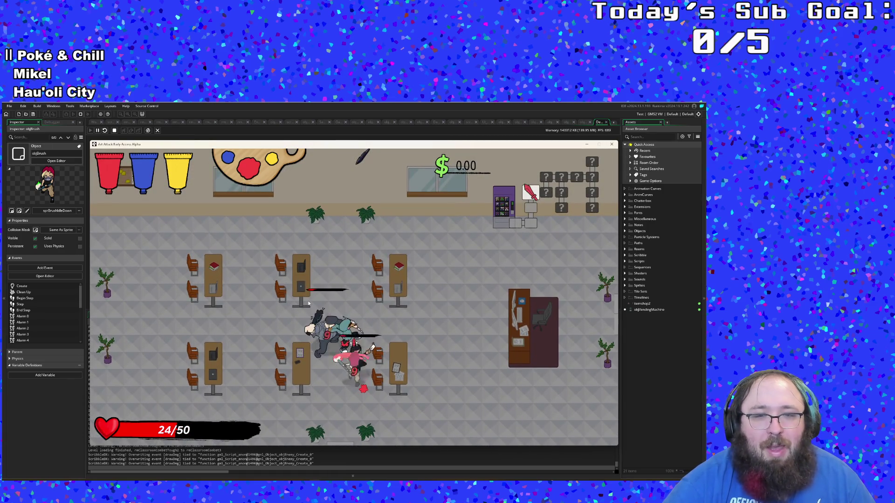
key("h")
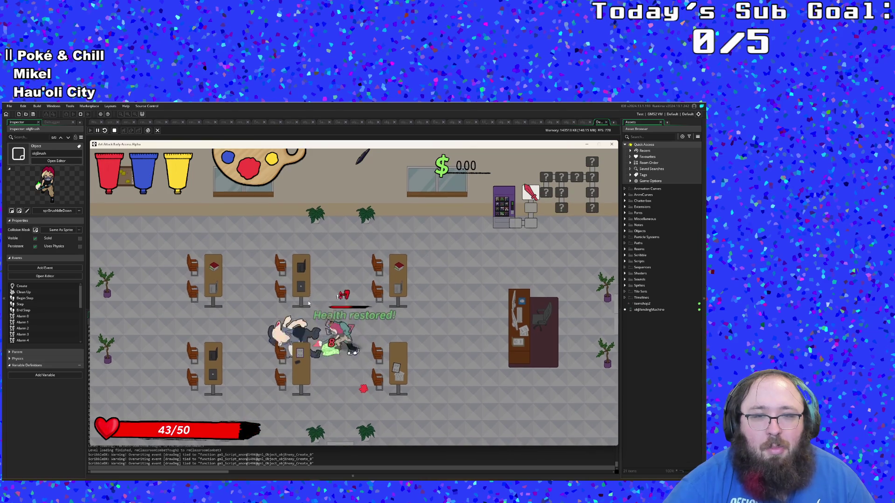
key("w")
key("d")
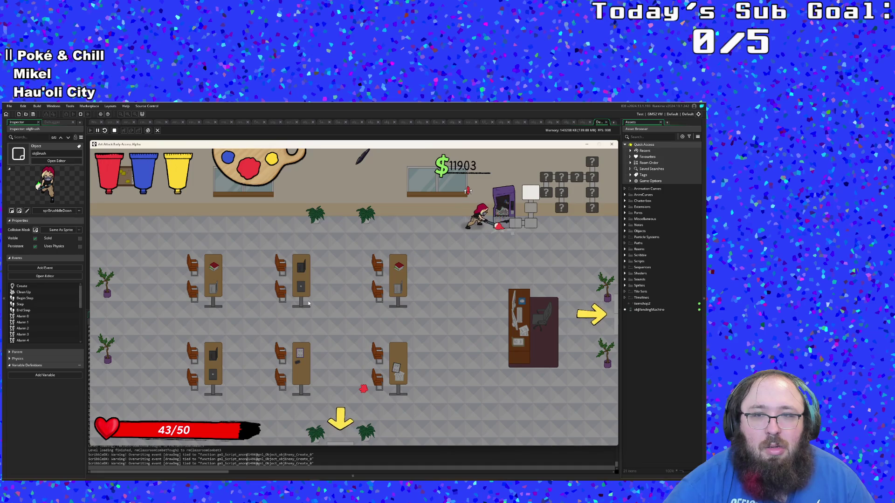
key("d")
key("s")
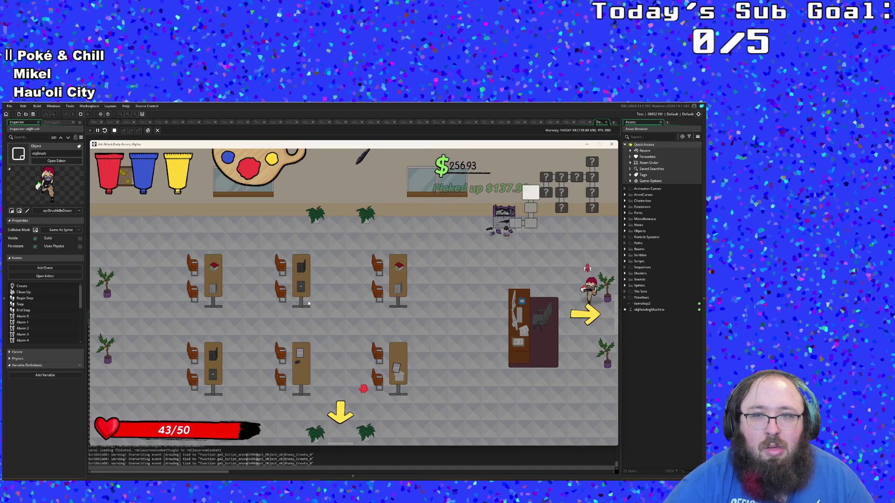
key("d")
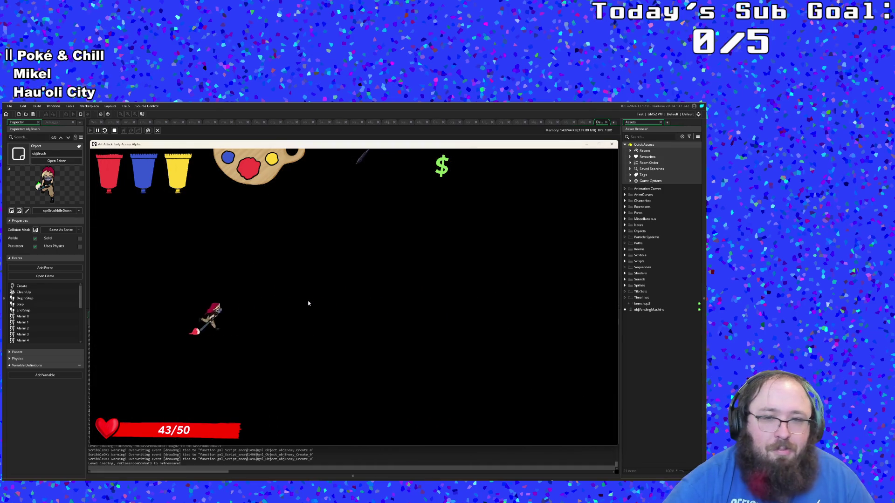
Switch paint from Maroon to Navy, mix Gold, and collect the Arts Scholarship.
key("d")
key("e")
key("space")
key("s")
key("d")
key("d")
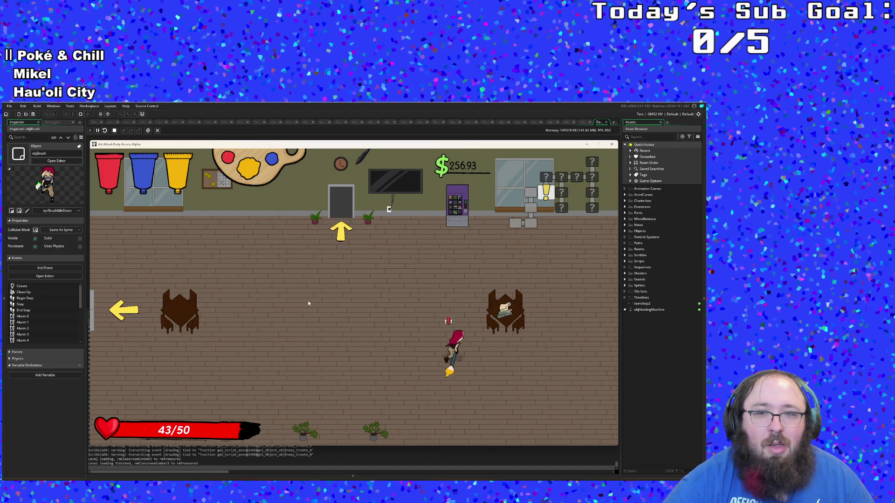
key("w")
key("space")
Refill paint at the vending machine and go through the door into the next classroom.
key("a")
key("w")
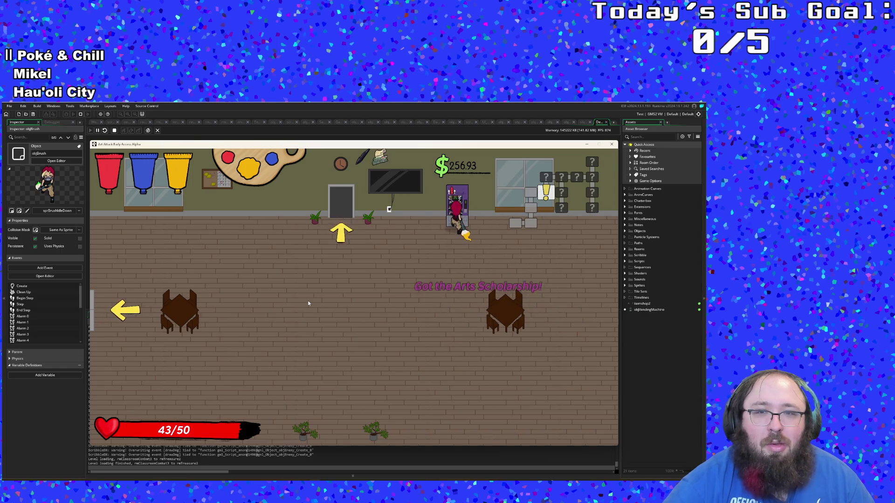
key("a")
key("w")
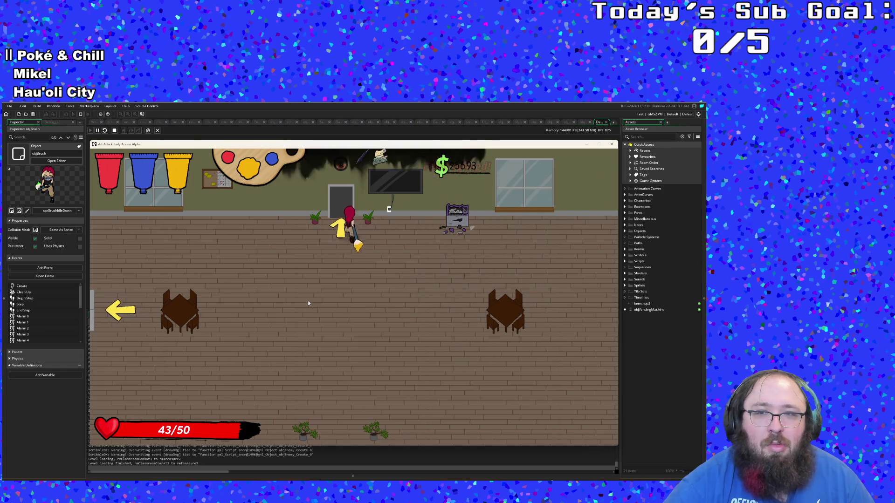
Attack the approaching enemies with yellow paint until the classroom is cleared.
key("w")
key("a")
left_click(308, 303)
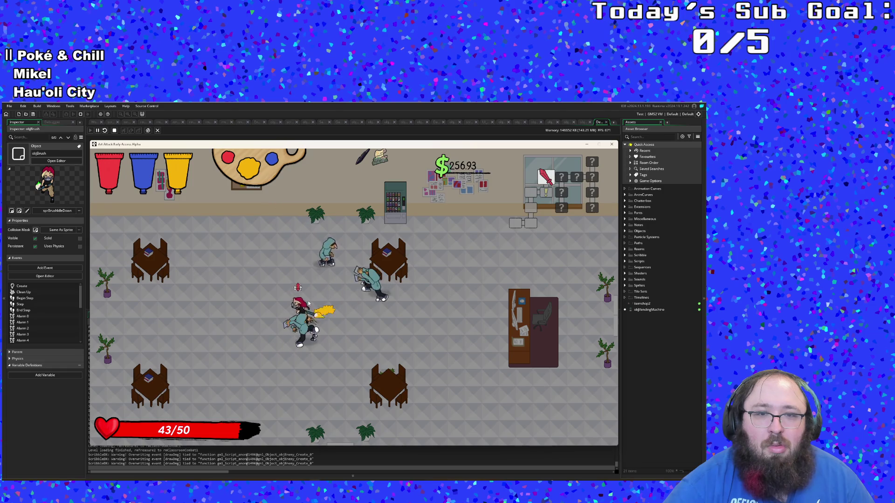
left_click(308, 303)
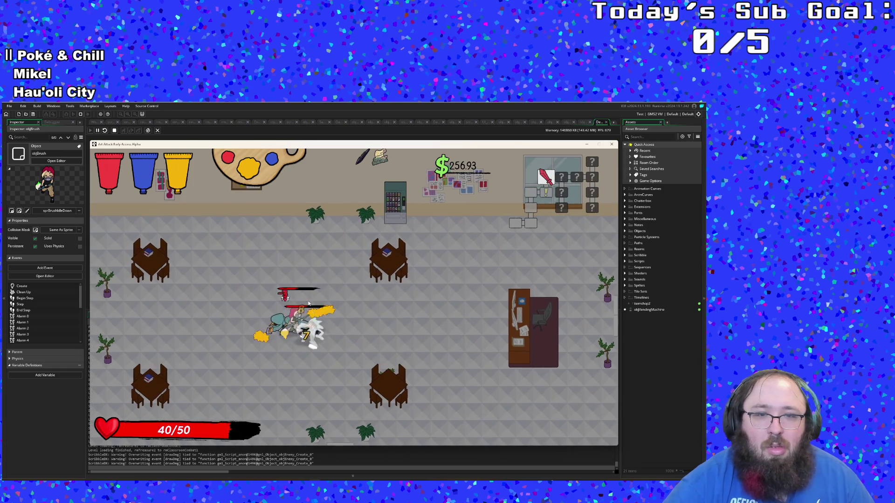
left_click(308, 303)
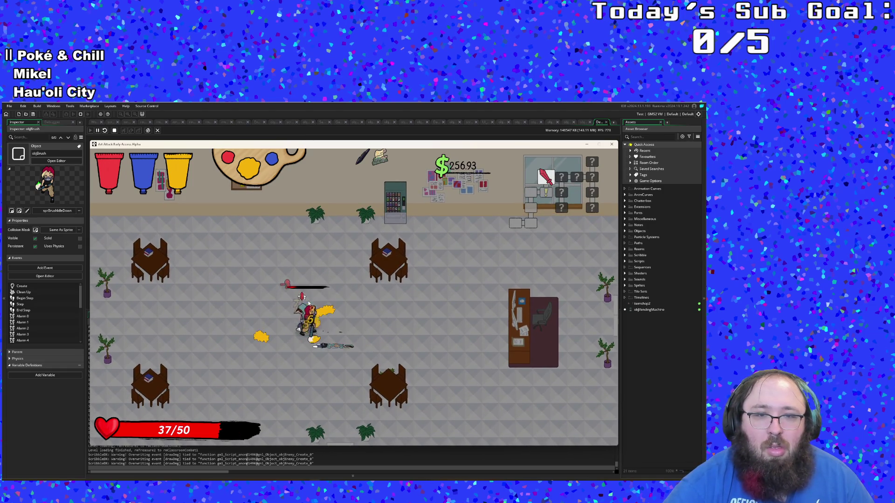
key("d")
key("w")
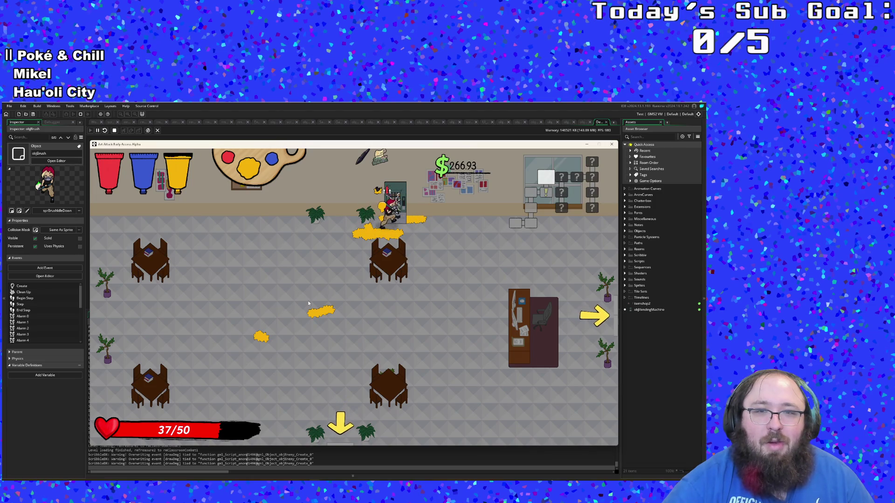
Break the vending machine for money, reaching $435.29, and exit right toward the shop.
key("d")
key("s")
key("d")
key("s")
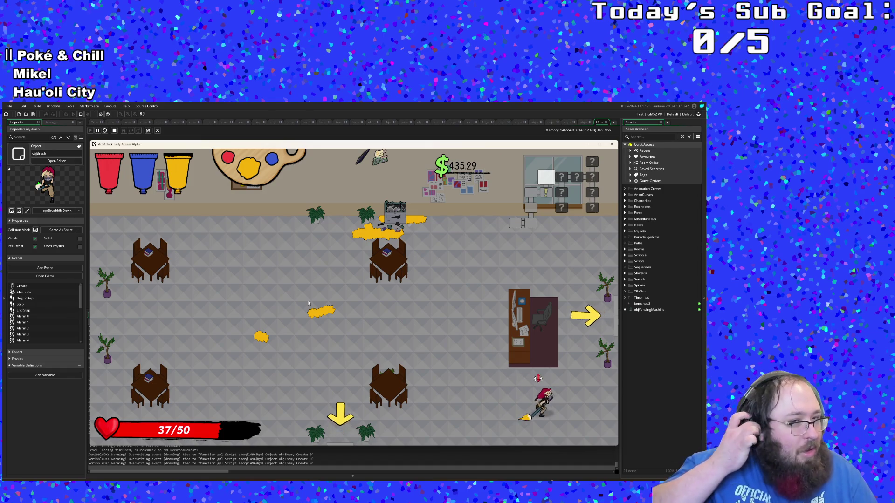
key("w")
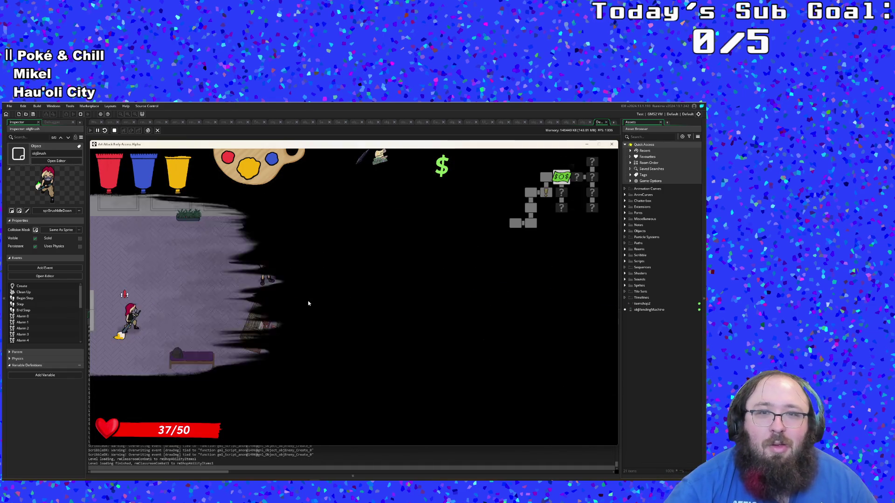
Walk up to the shop counter and buy the Fill Bucket.
key("d")
key("s")
key("d")
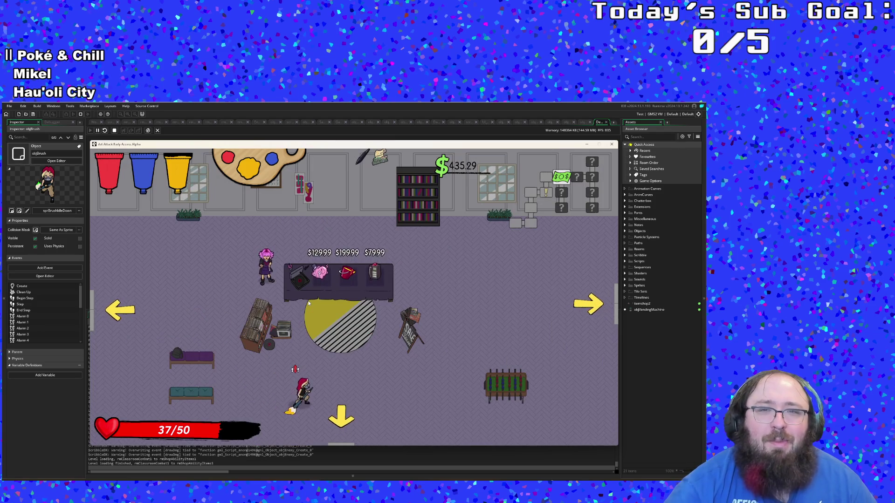
key("w")
key("w")
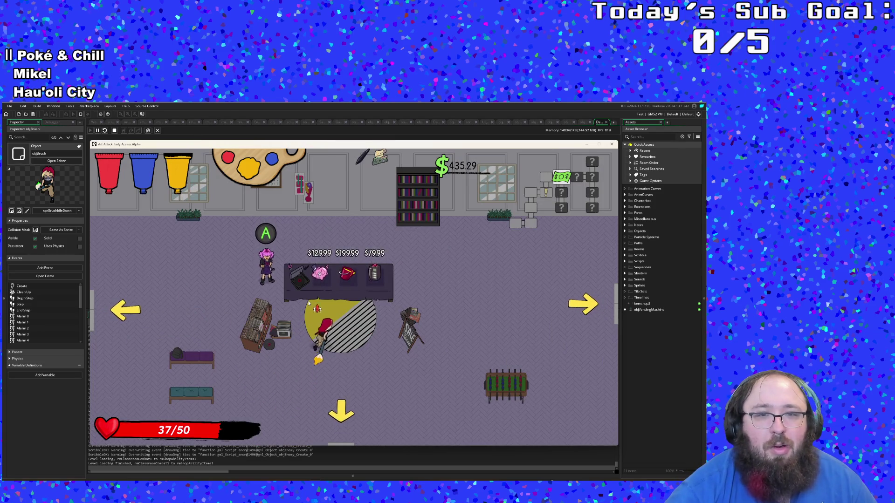
key("d")
key("e")
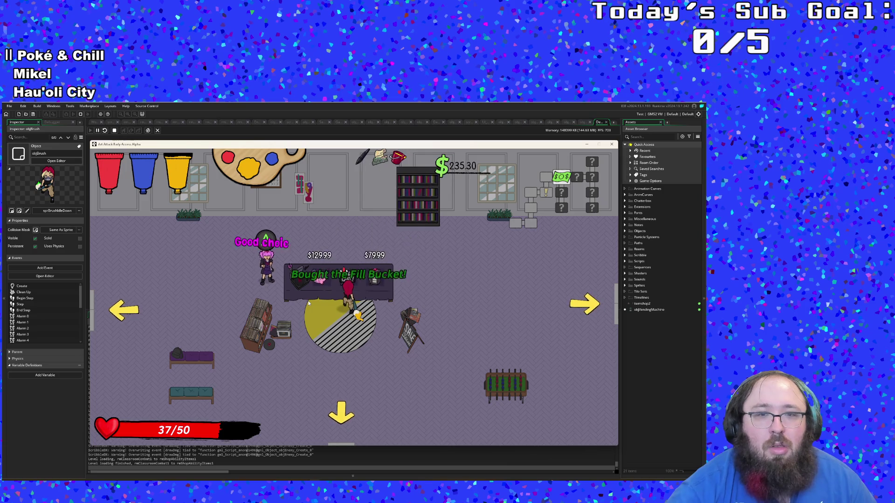
key("a")
key("d")
Buy the $79.99 phone item and leave the shop through the bottom exit.
key("e")
key("a")
key("s")
key("s")
key("d")
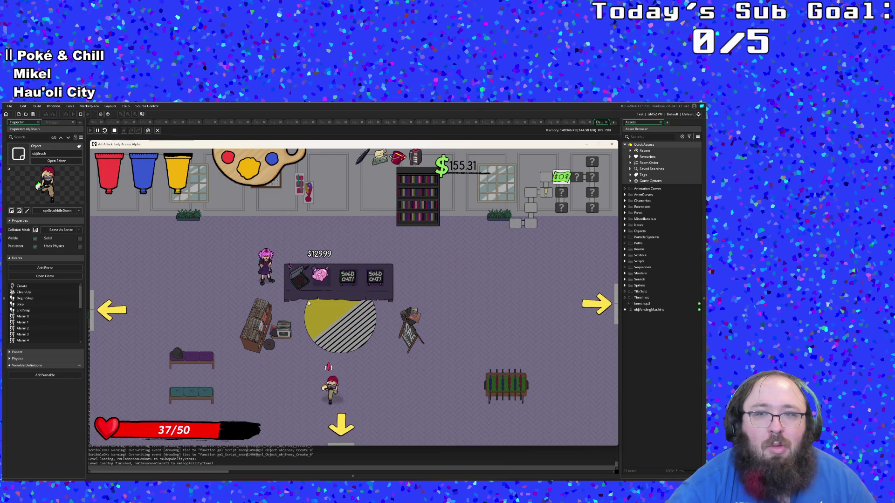
key("s")
key("a")
key("a")
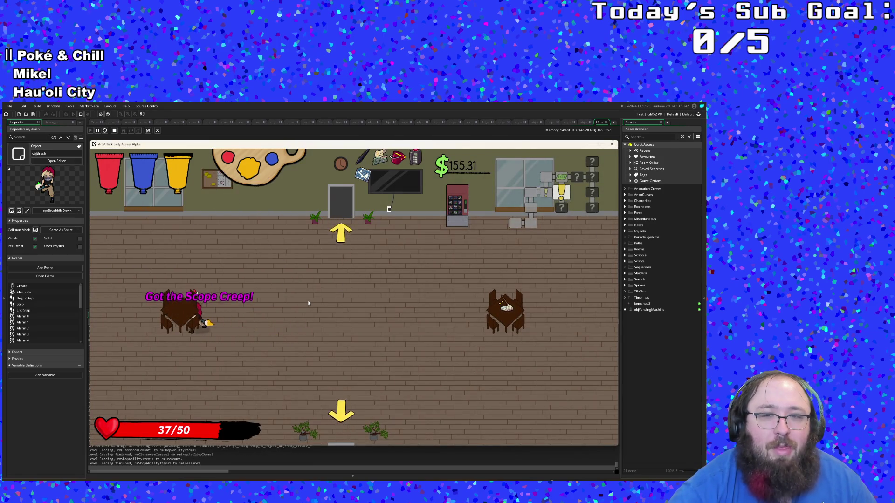
Pick up the Mop from the table and walk away from the paint station.
key("d")
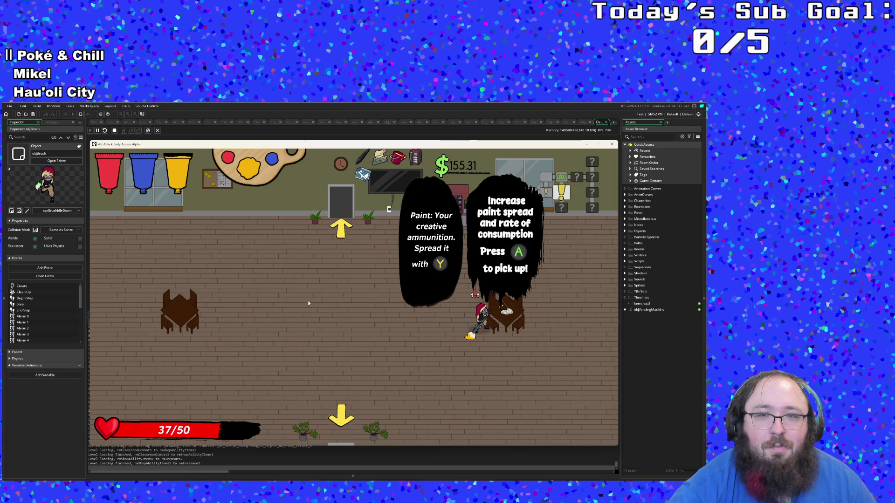
key("space")
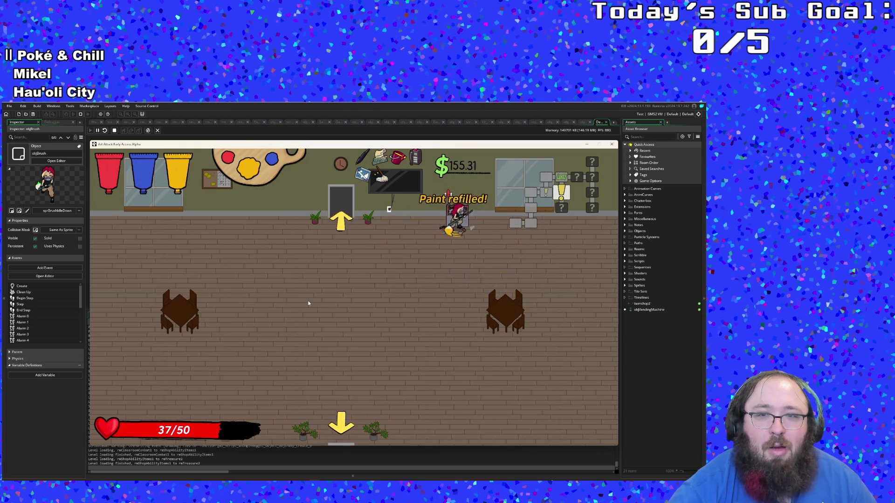
key("s")
key("a")
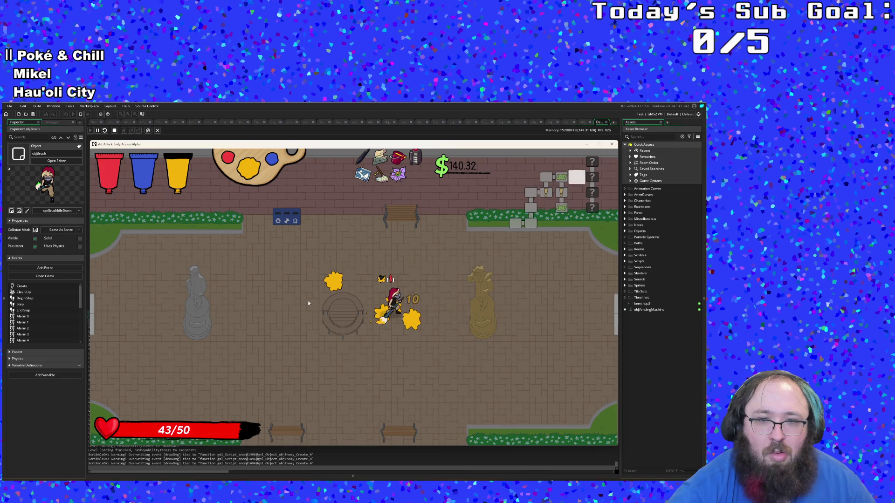
Defeat the last plaza enemy, clear the next classroom, and take its top door onward.
key("d")
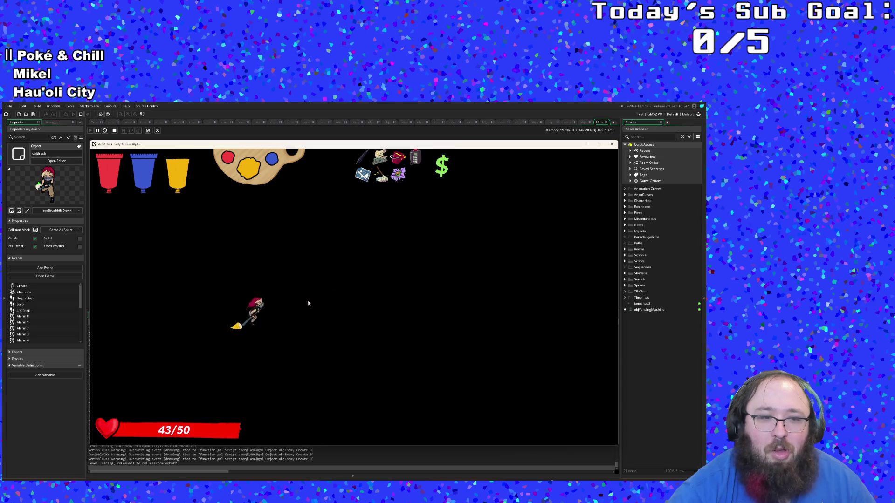
key("d")
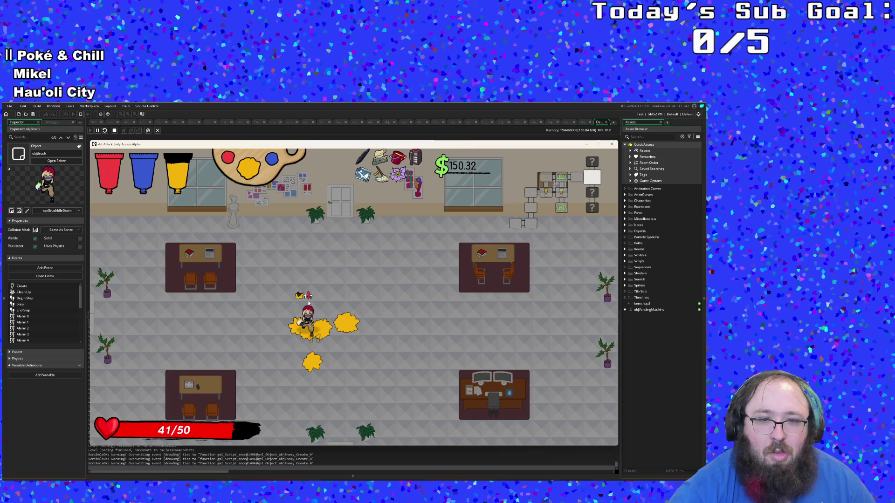
key("d")
key("w")
key("s")
key("w")
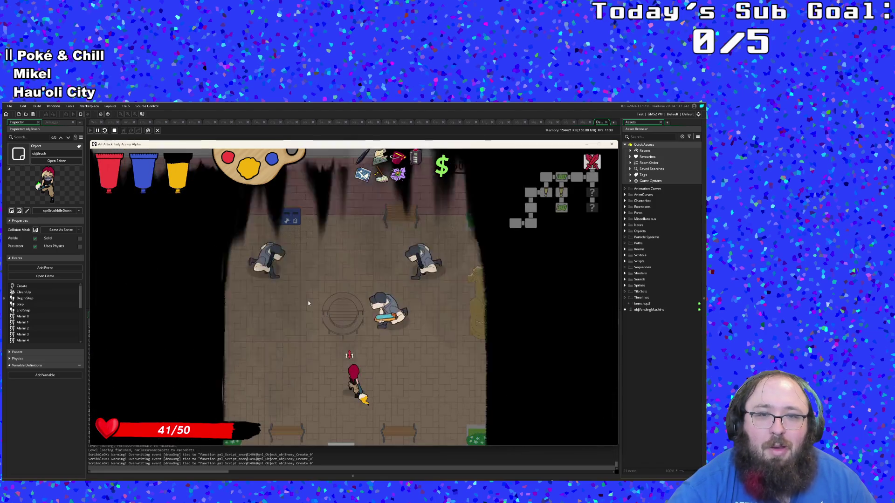
Paint a trail around the fountain to beat its enemies, then step out to refill paint.
key("w")
key("d")
key("a")
key("s")
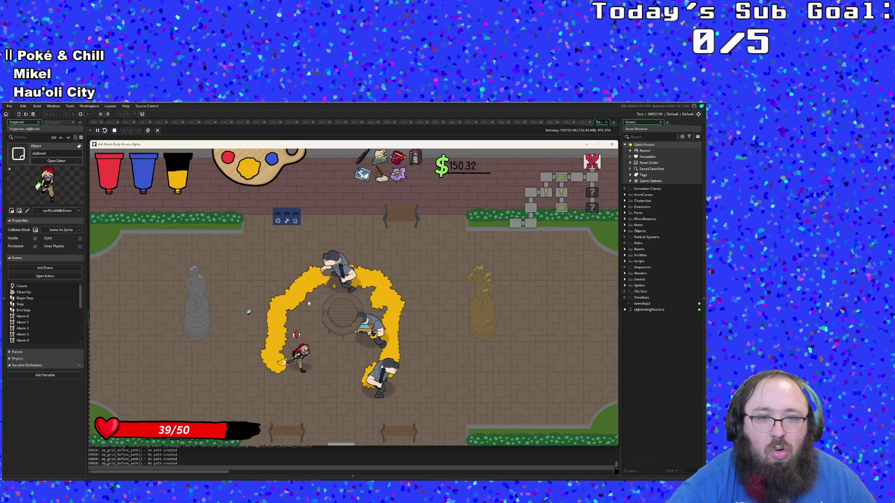
key("d")
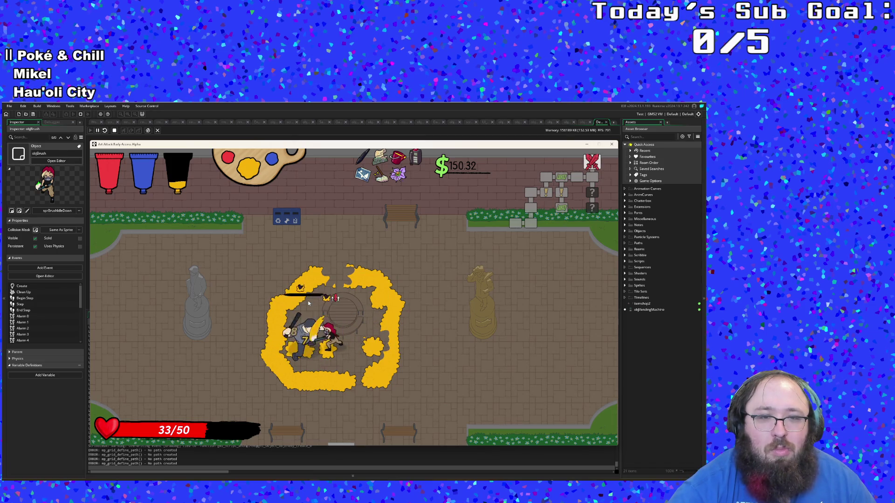
key("w")
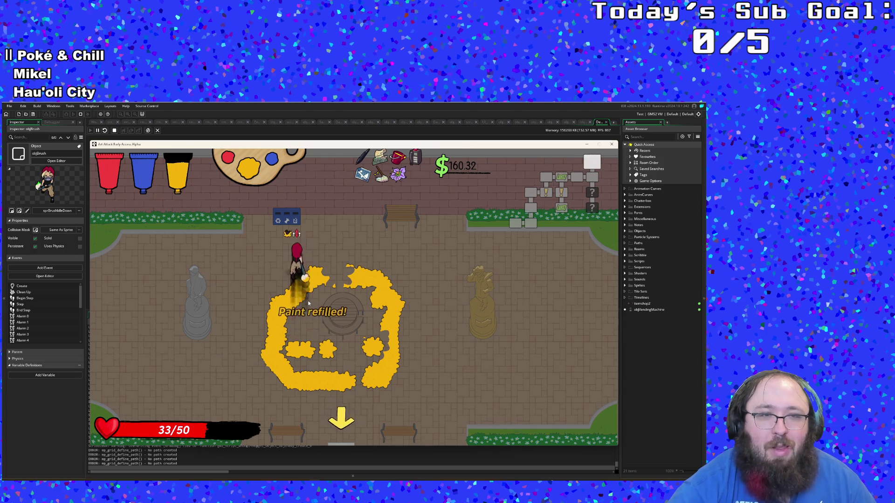
Take the bottom exit into the classroom and brush-attack the first enemy.
key("d")
key("s")
key("a")
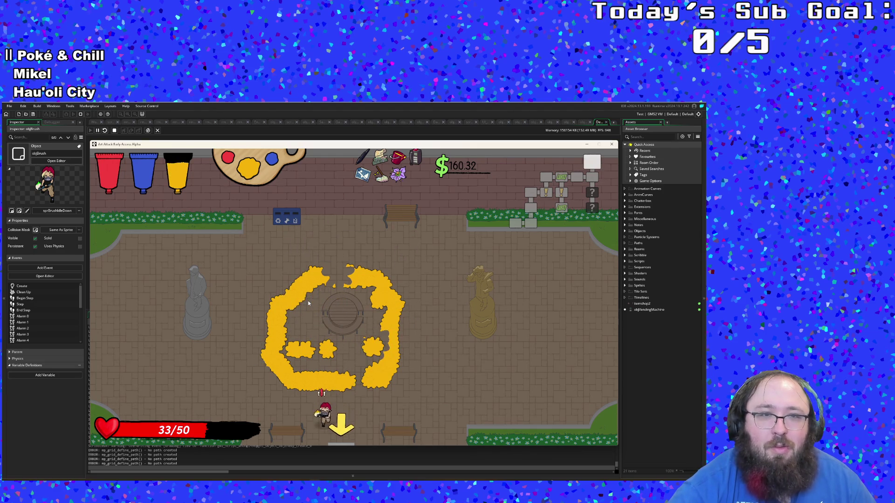
key("s")
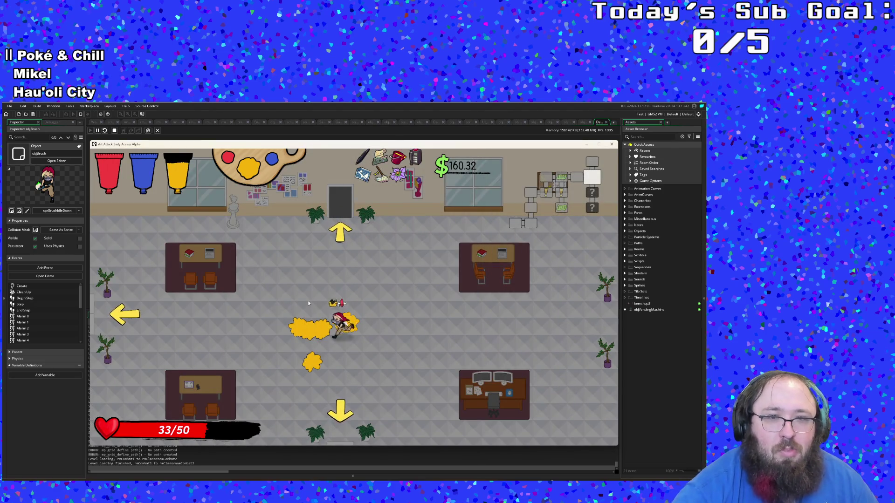
left_click(308, 304)
left_click(308, 304)
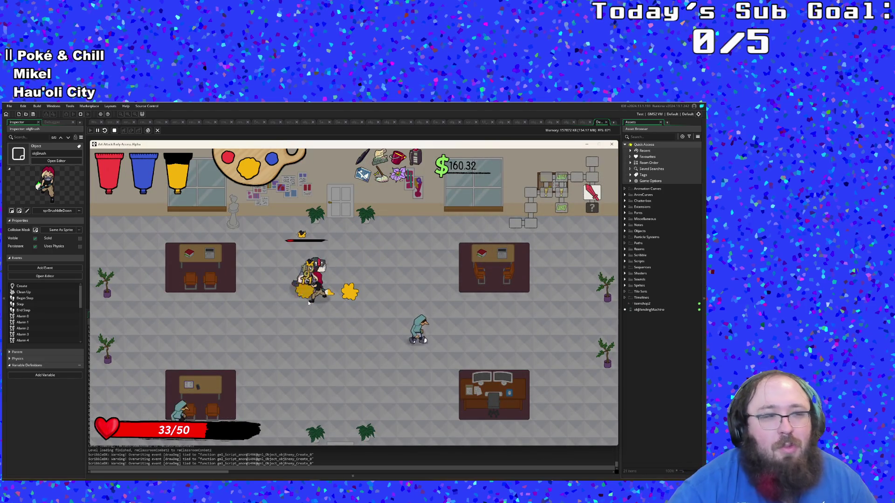
Defeat the lower-right and upper-left desk enemies, then take the bottom exit toward the boss room.
key("s")
key("d")
left_click(308, 303)
left_click(308, 304)
key("a")
key("a")
left_click(308, 303)
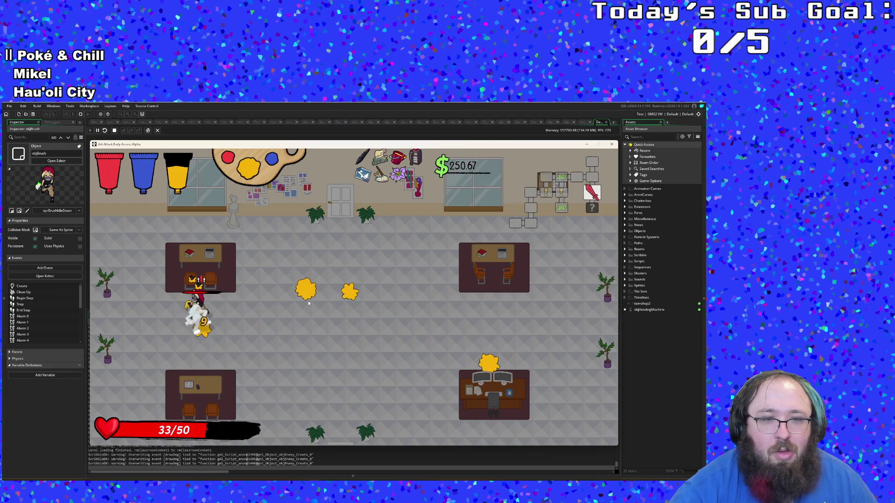
left_click(308, 303)
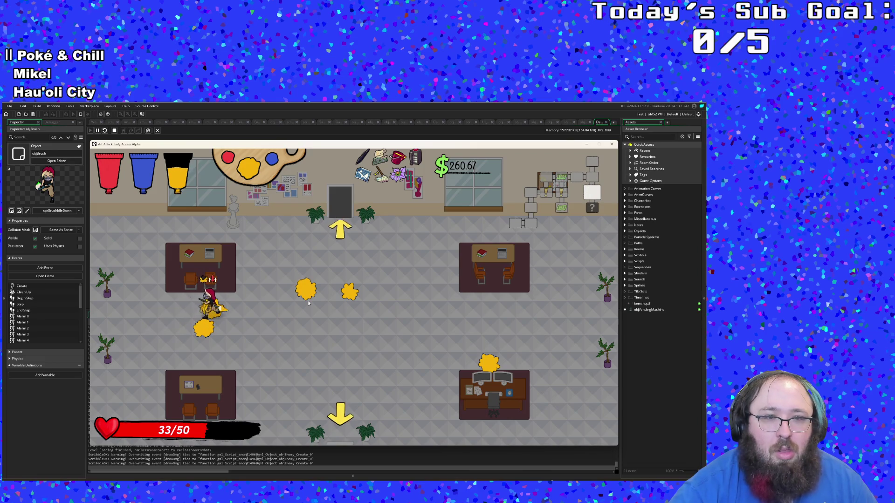
key("s")
key("d")
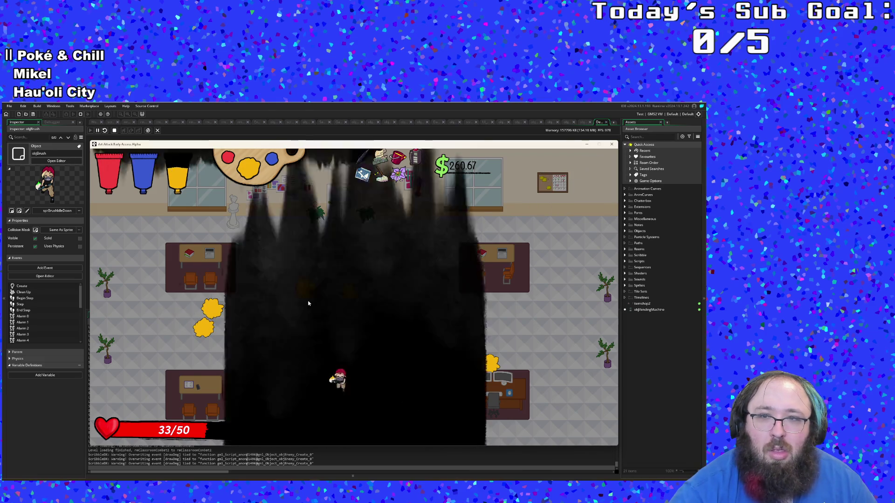
Walk across the boss room and close in on Johnny Digits.
key("a")
key("w")
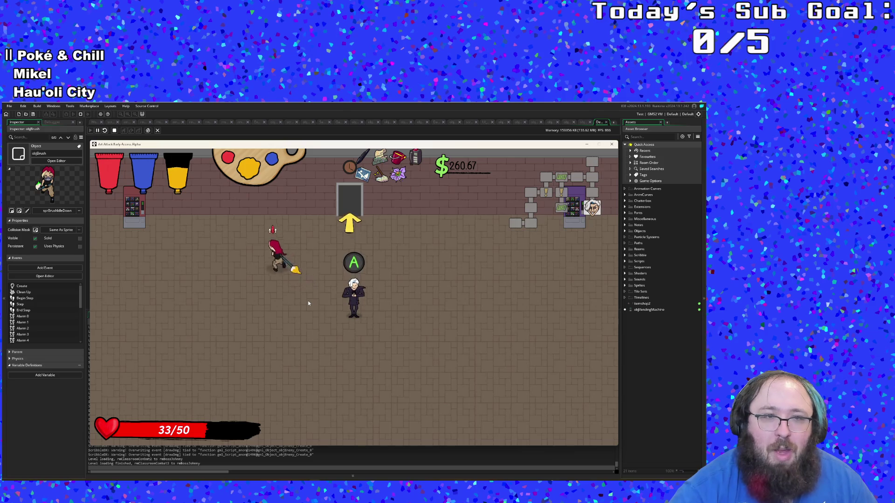
key("a")
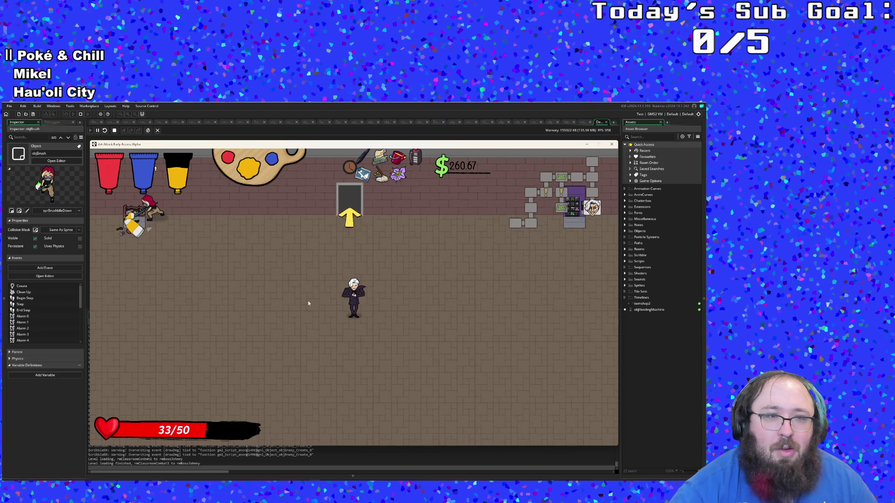
key("d")
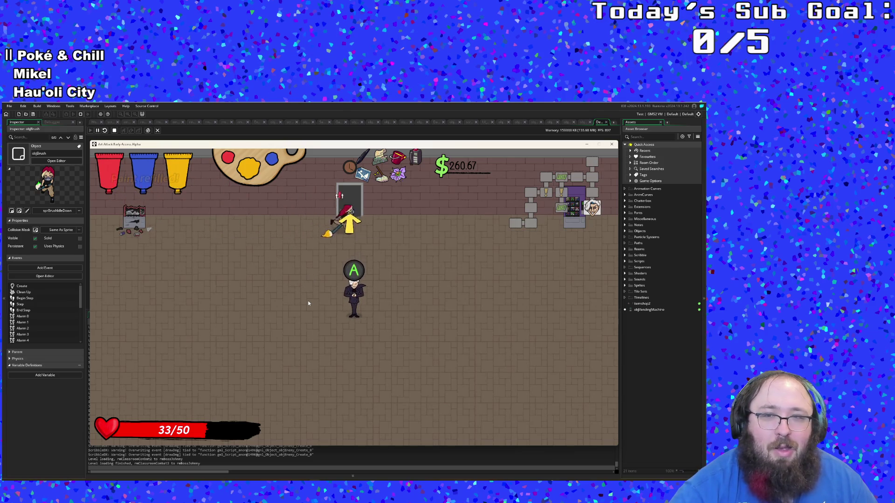
key("d")
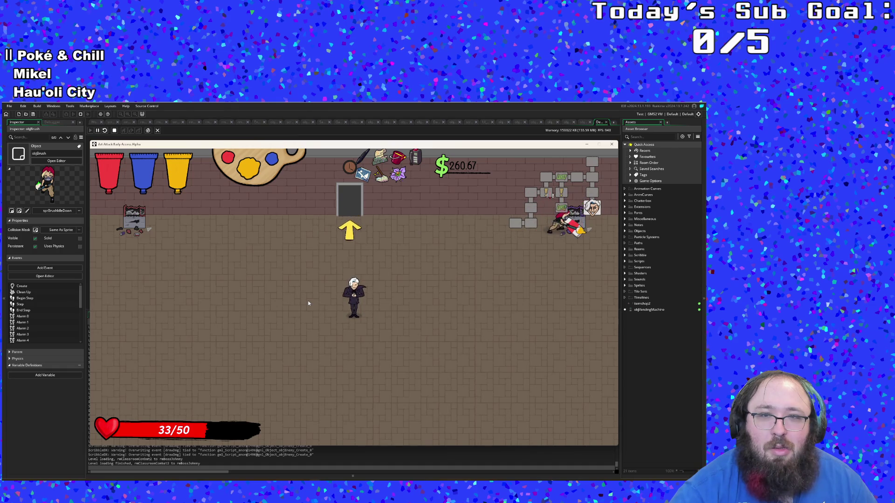
key("a")
key("s")
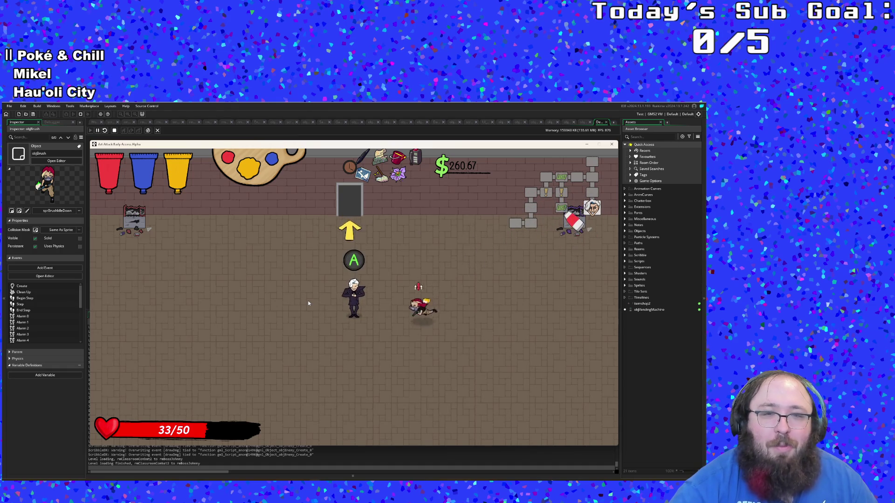
key("a")
Switch the paint to red, then dodge and shoot the boss until it's defeated.
key("e")
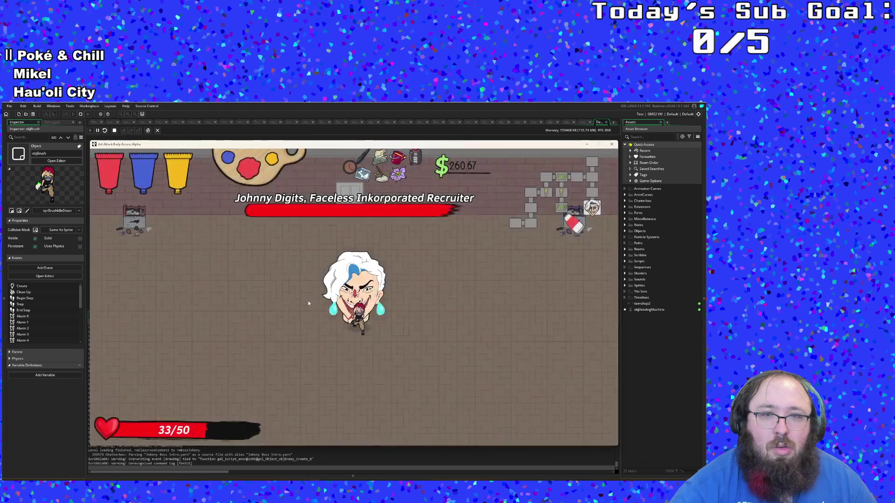
key("a")
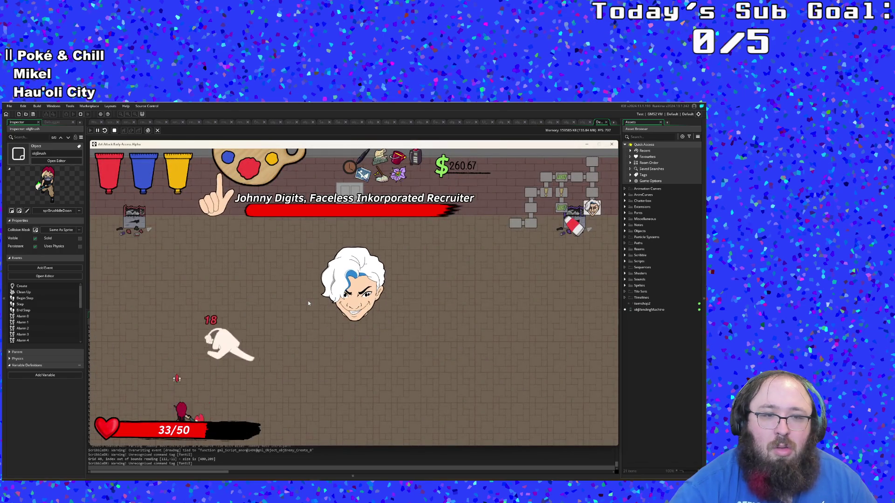
left_click(308, 303)
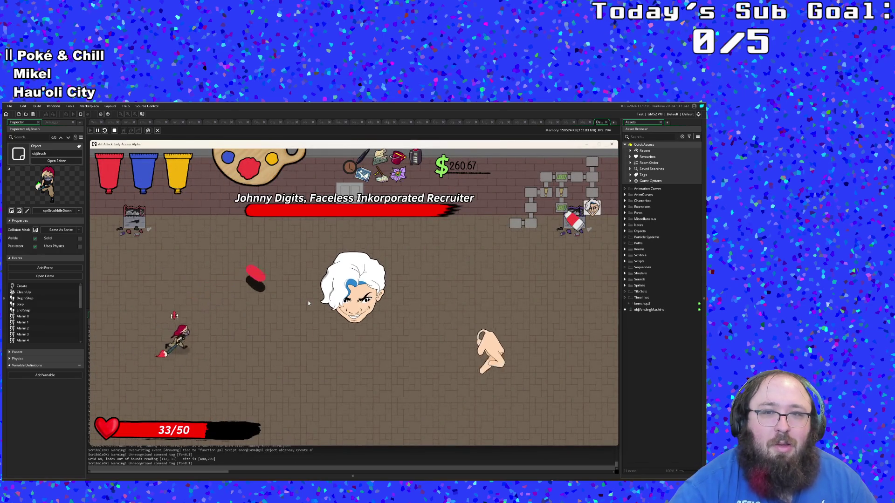
key("w")
key("s")
key("w")
key("a")
key("s")
key("d")
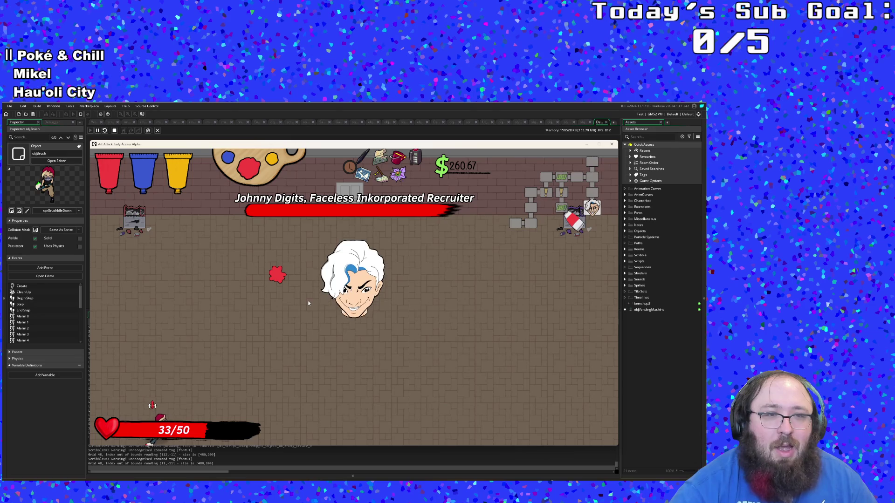
key("w")
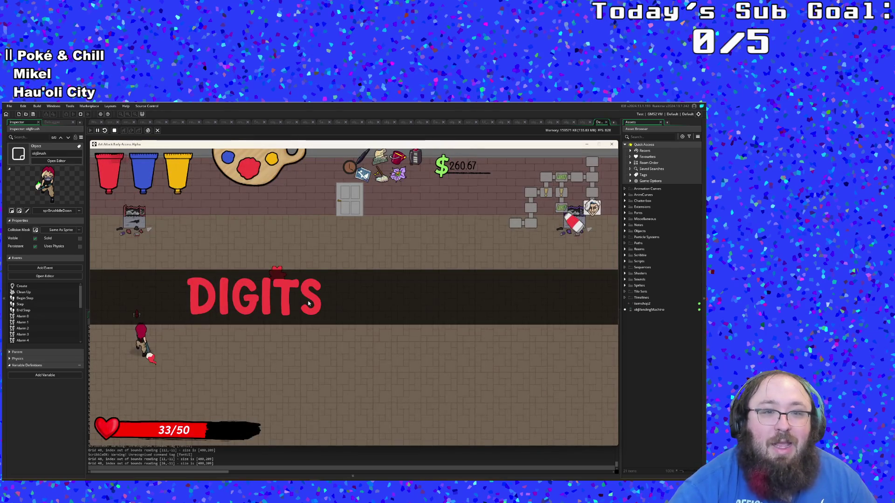
Walk around the arena after DIGITS DEFEATED appears, then quit the test run with Escape.
key("d")
key("d")
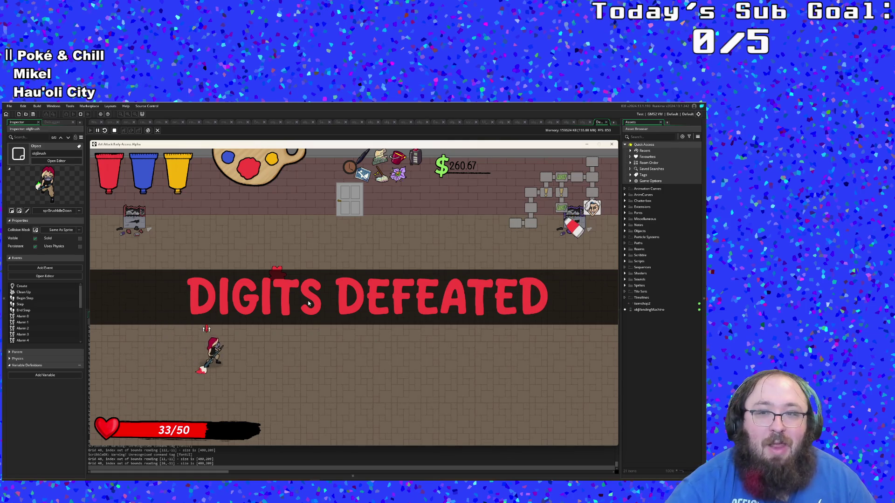
key("d")
key("d")
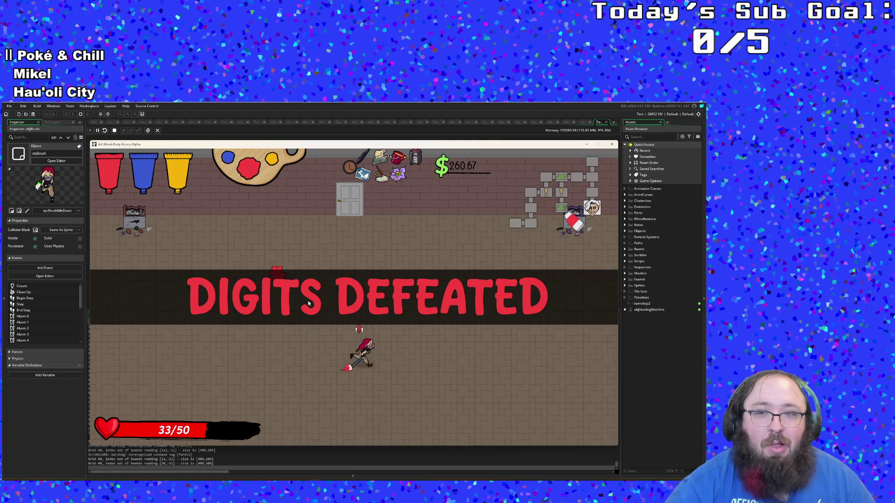
key("w")
key("d")
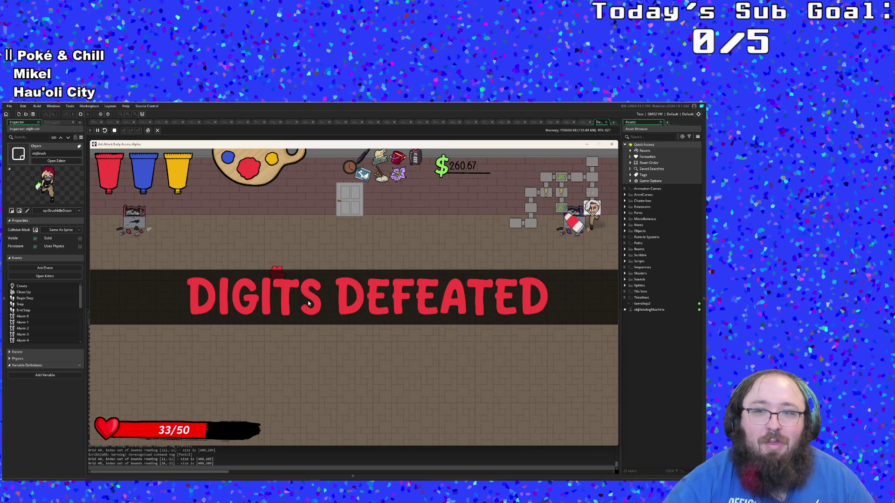
key("s")
key("a")
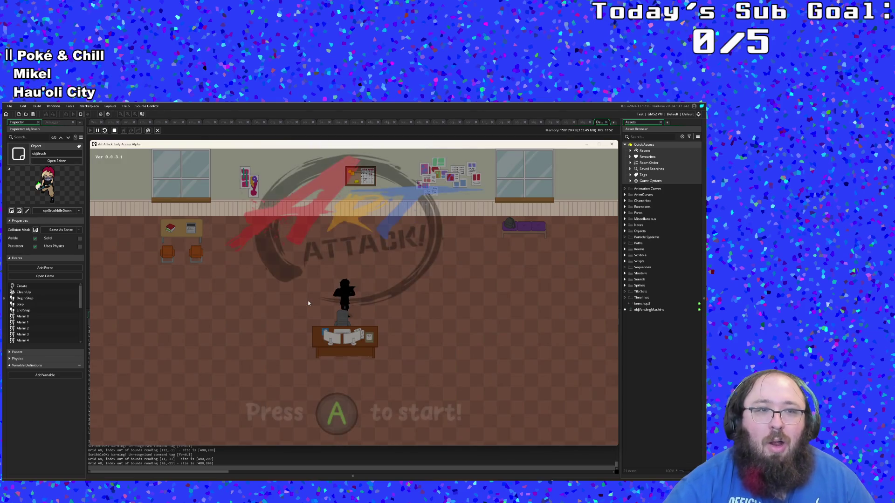
key("Escape")
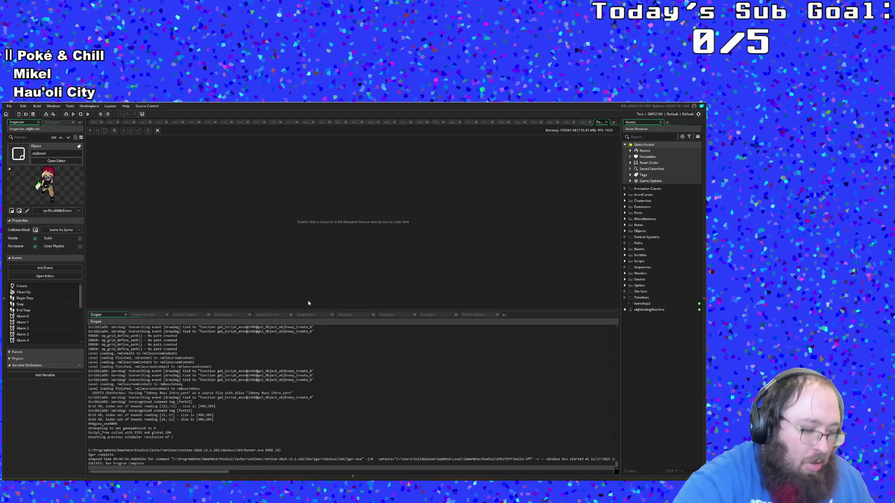
Find objJohnnyBossController via asset search and open UI_enemyBossHealthBarBackground from its Draw GUI code.
key("ctrl+t")
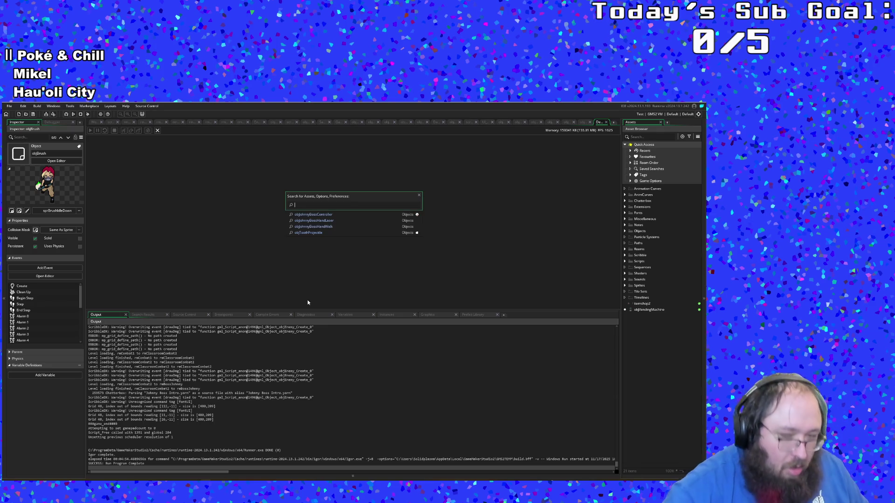
key("Return")
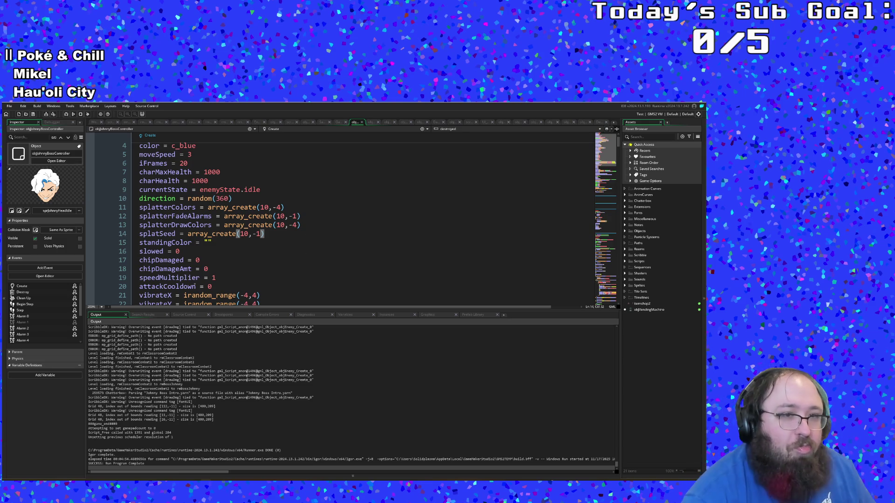
scroll(194, 280, "down", 20)
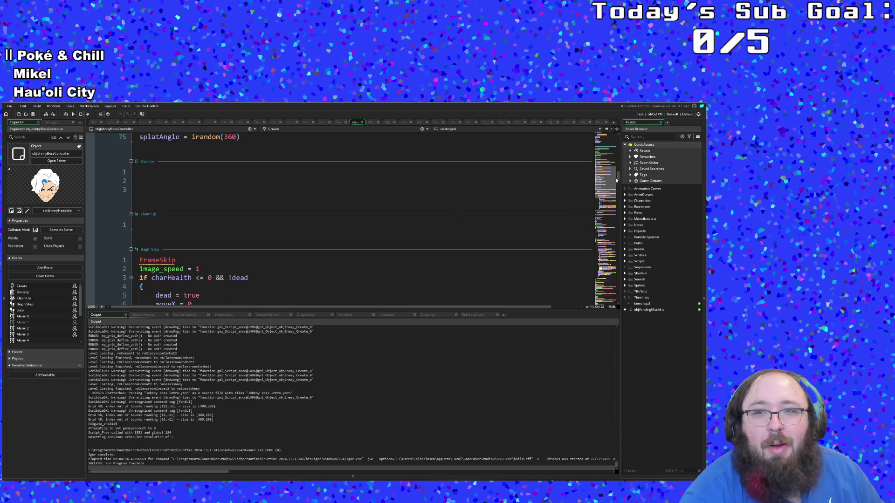
left_click_drag(619, 176, 610, 317)
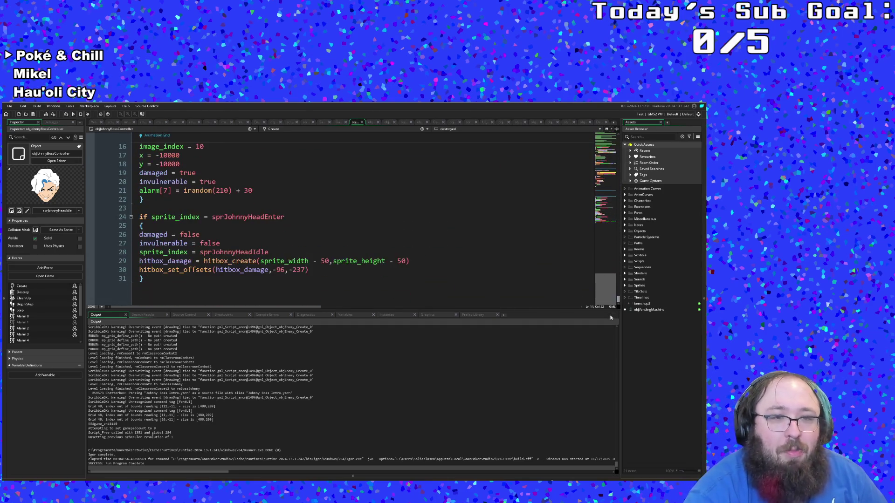
scroll(416, 276, "up", 20)
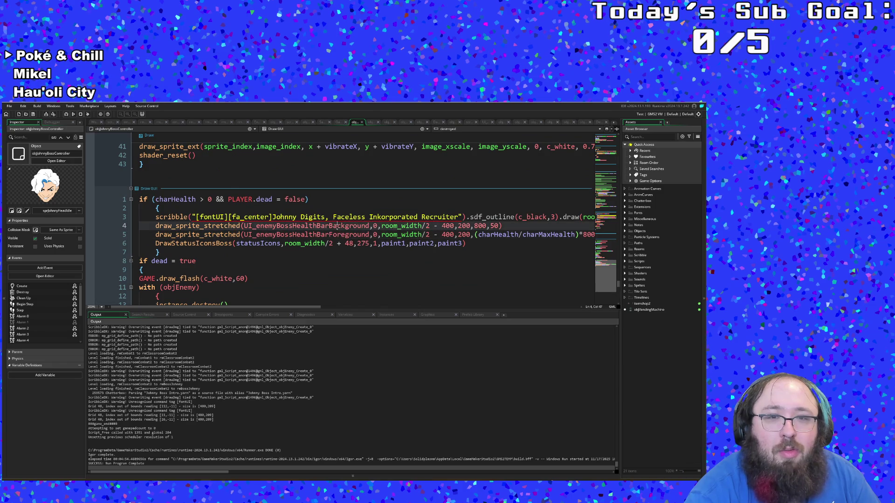
middle_click(337, 225)
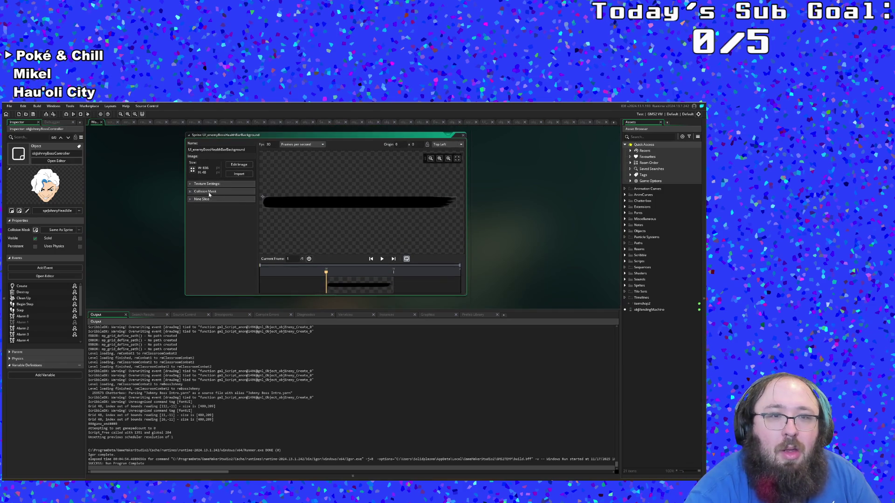
Activate nine-slice on the background sprite, then open UI_enemyBossHealthBarForeground from the code.
left_click(215, 208)
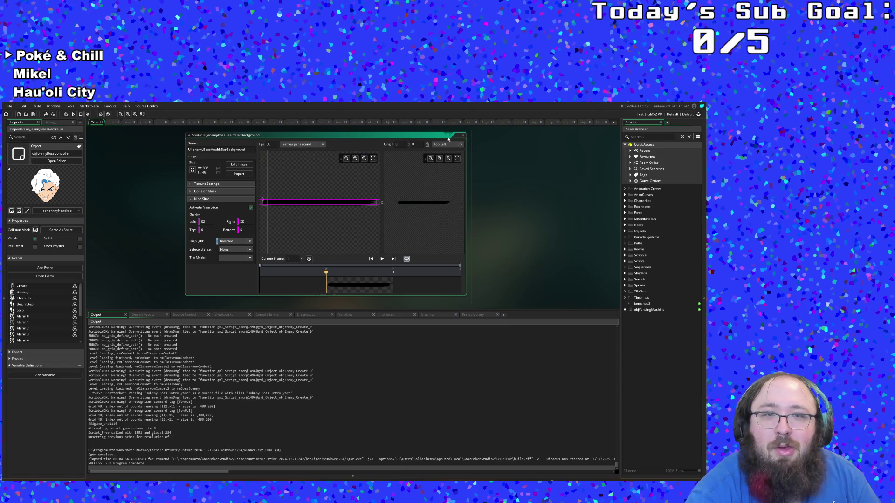
left_click(102, 123)
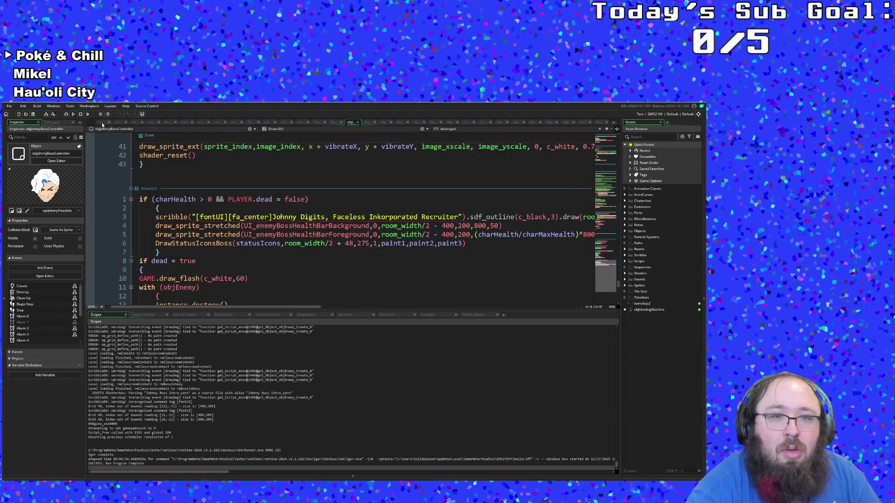
middle_click(272, 233)
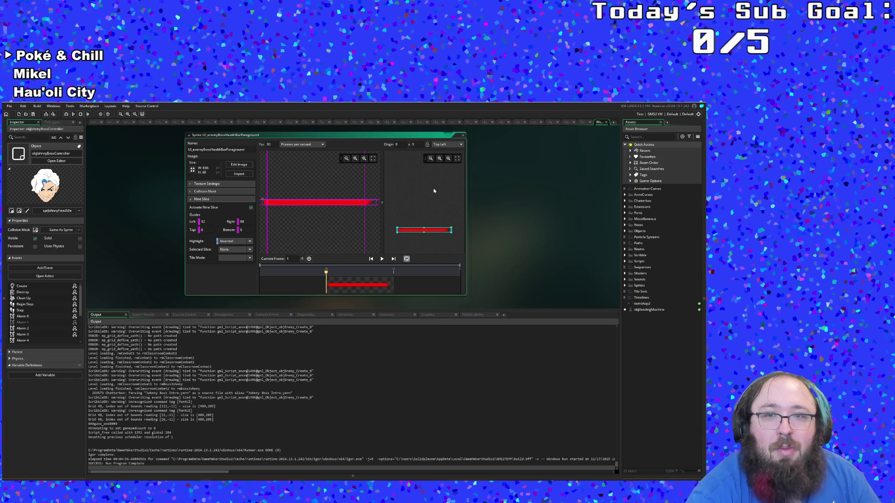
Zoom the nine-slice stretch preview in and then back out.
left_click(448, 158)
left_click(448, 159)
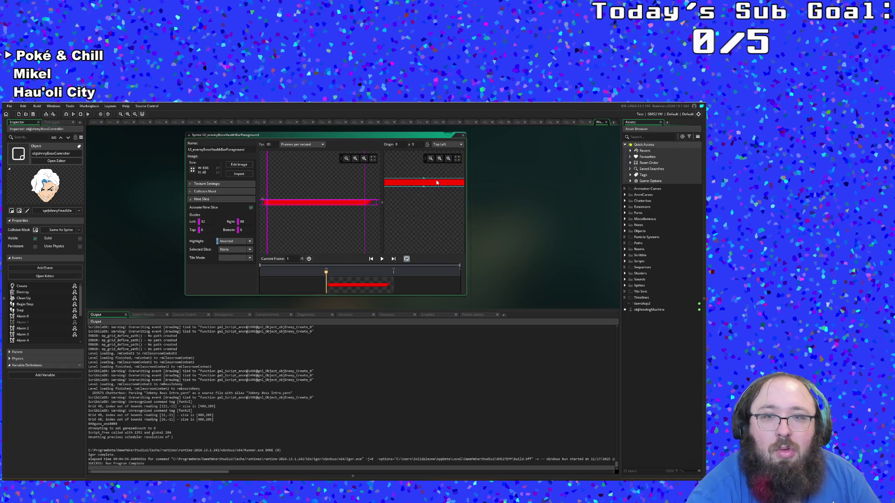
left_click(447, 159)
scroll(411, 205, "down", 3)
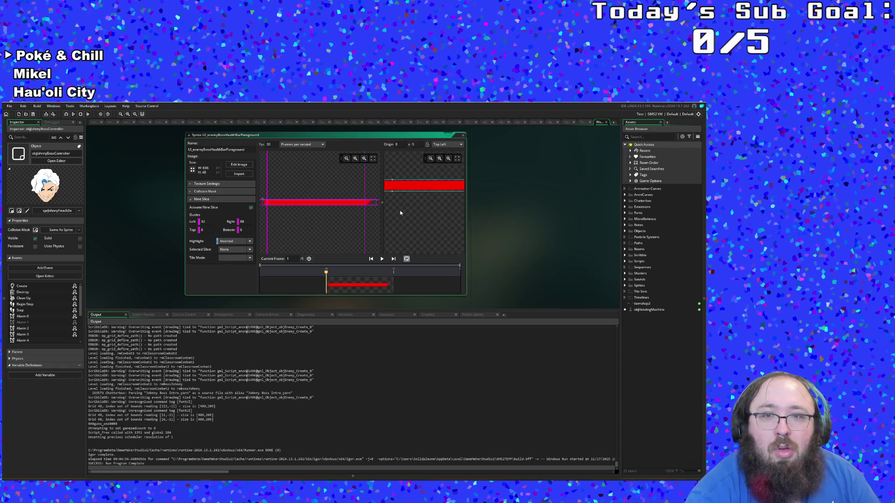
scroll(447, 233, "up", 2)
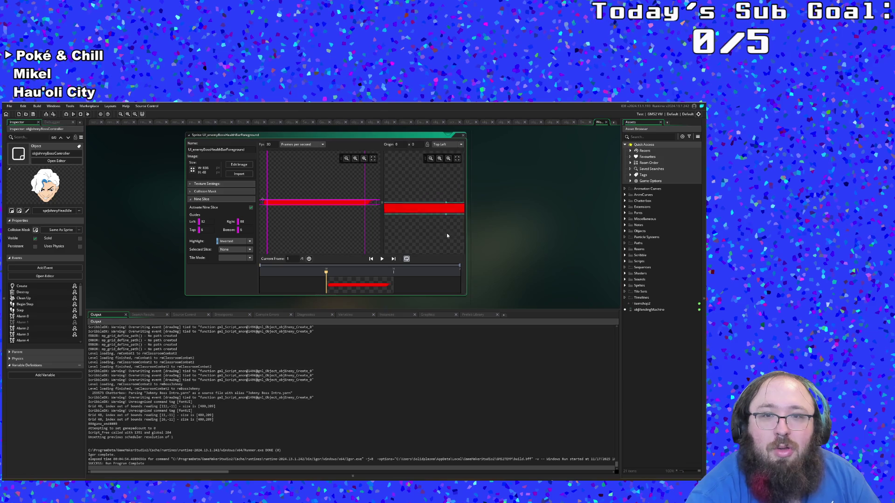
left_click(431, 159)
left_click(431, 159)
left_click(431, 159)
left_click(431, 159)
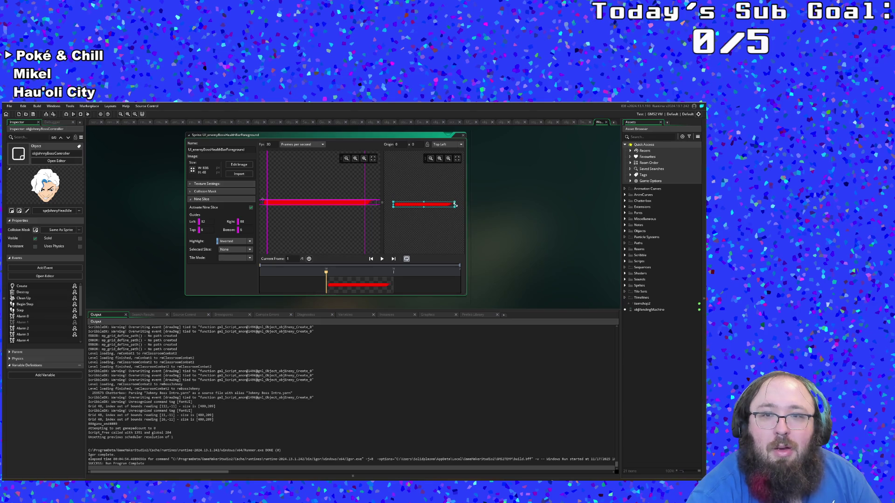
scroll(445, 183, "up", 2)
scroll(445, 183, "down", 2)
Stretch the preview bar taller and zoom out to test the slicing.
left_click(449, 160)
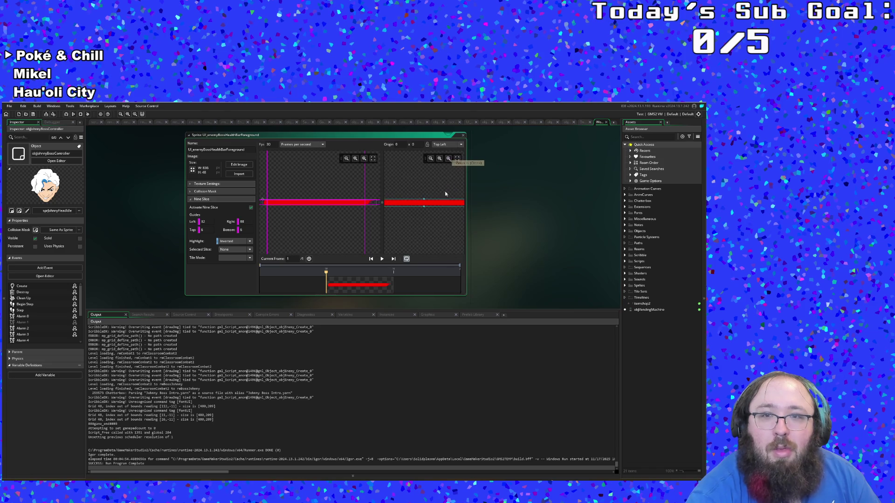
left_click_drag(409, 203, 409, 214)
scroll(414, 215, "down", 2)
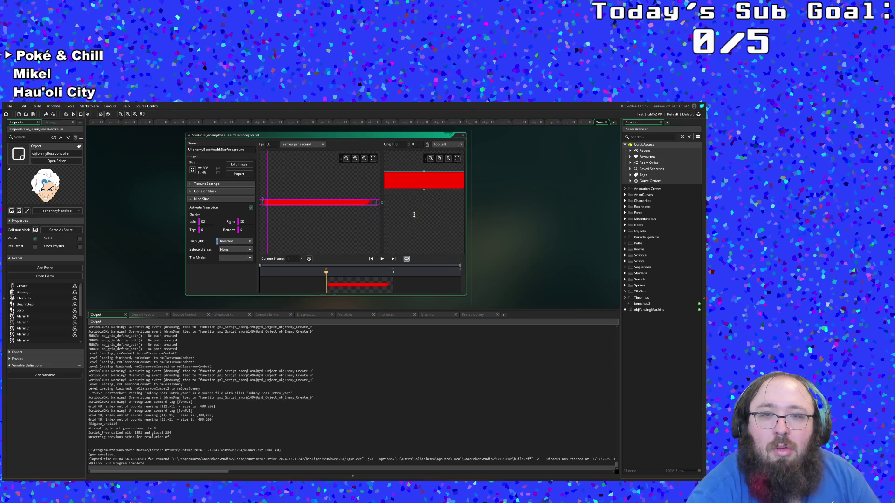
left_click(431, 158)
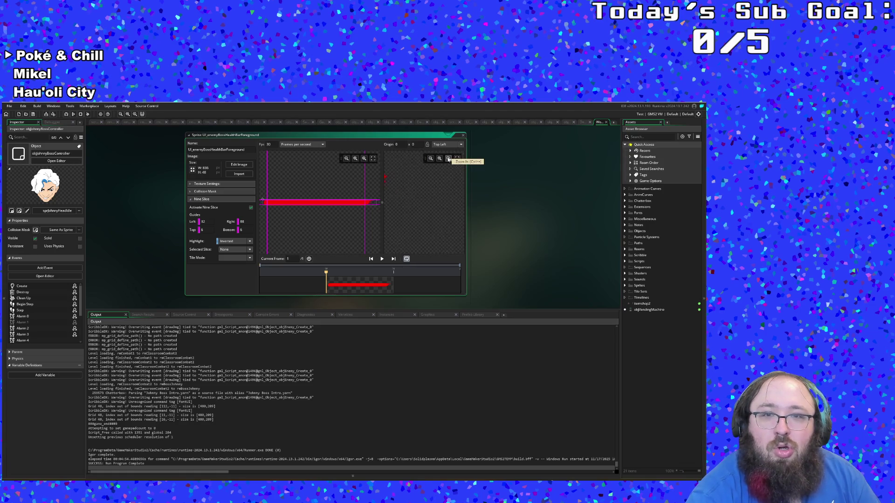
scroll(443, 192, "up", 2)
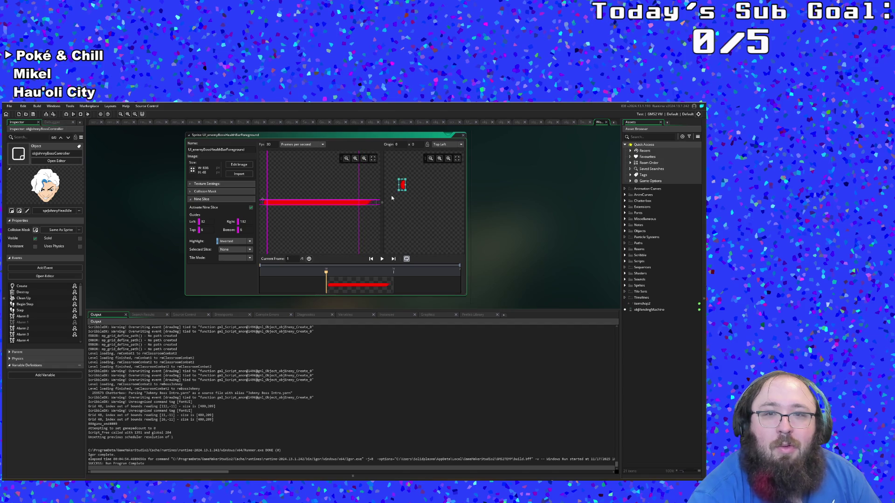
Set the top guide to 22 then back to 6, and the right guide to 54 then 74.
left_click_drag(359, 202, 369, 202)
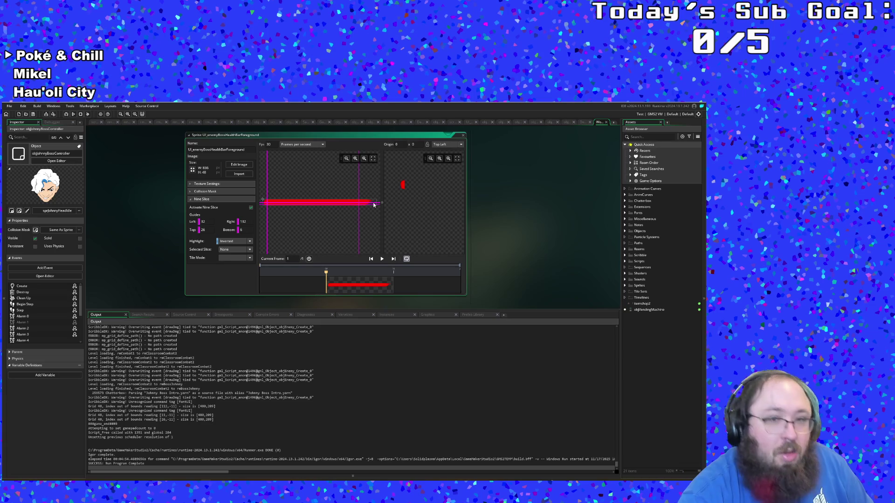
left_click_drag(373, 205, 366, 201)
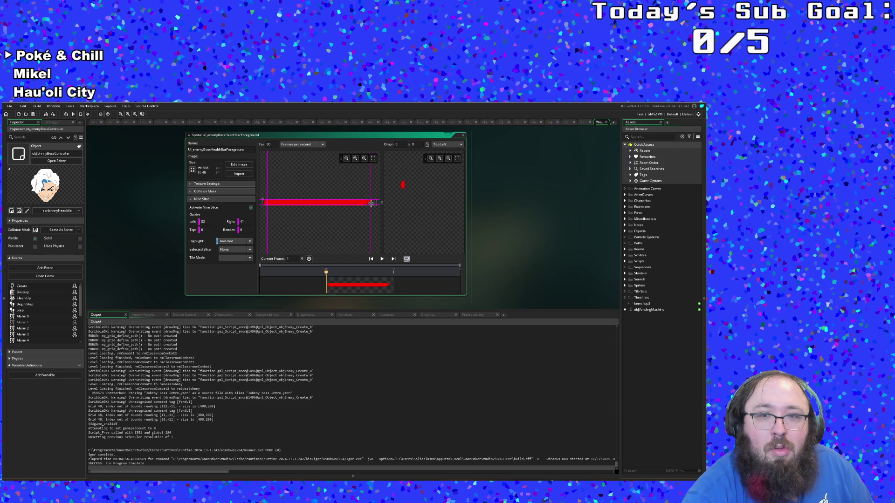
left_click_drag(370, 203, 369, 203)
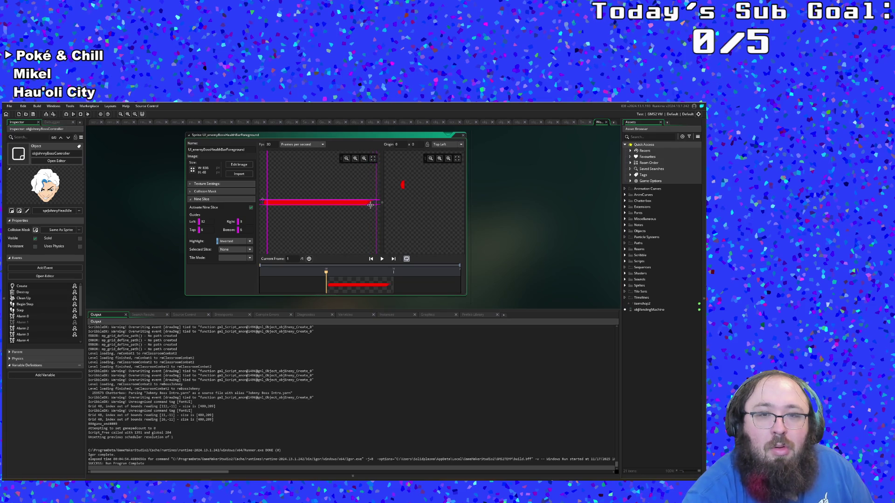
left_click_drag(361, 206, 365, 206)
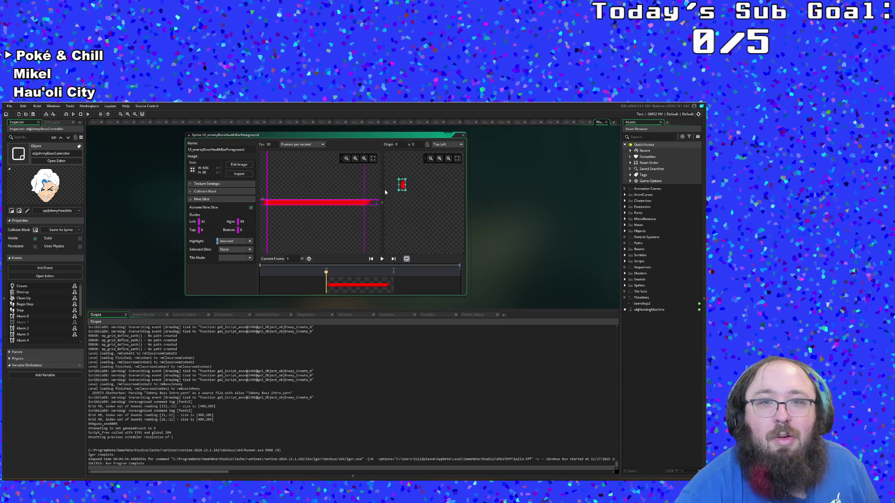
left_click(365, 159)
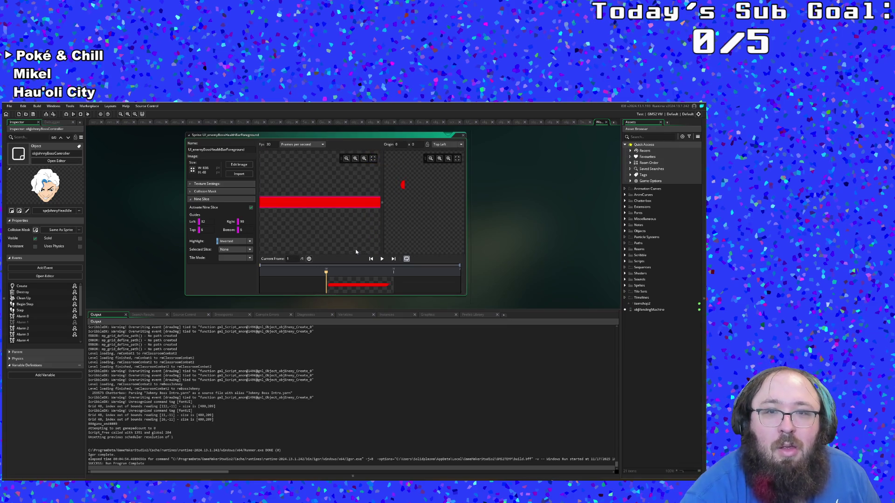
Move the right guide inward to 130, then test-stretch the preview and pan to the bar's end.
scroll(327, 237, "up", 3)
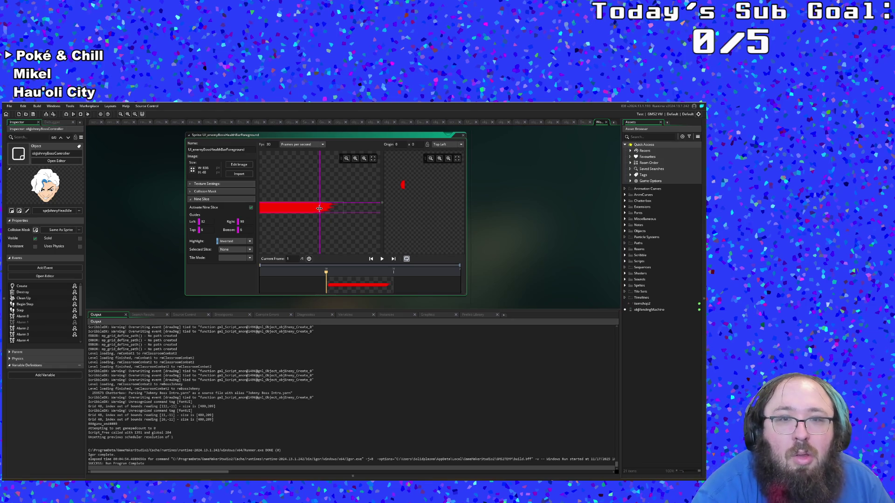
mouse_move(319, 209)
left_mouse_down()
mouse_move(307, 209)
mouse_move(315, 212)
left_mouse_up()
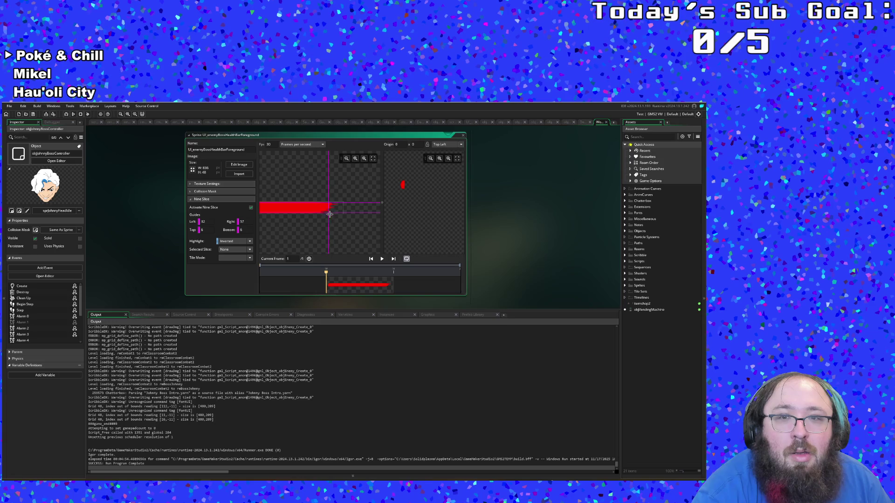
left_click_drag(332, 217, 320, 217)
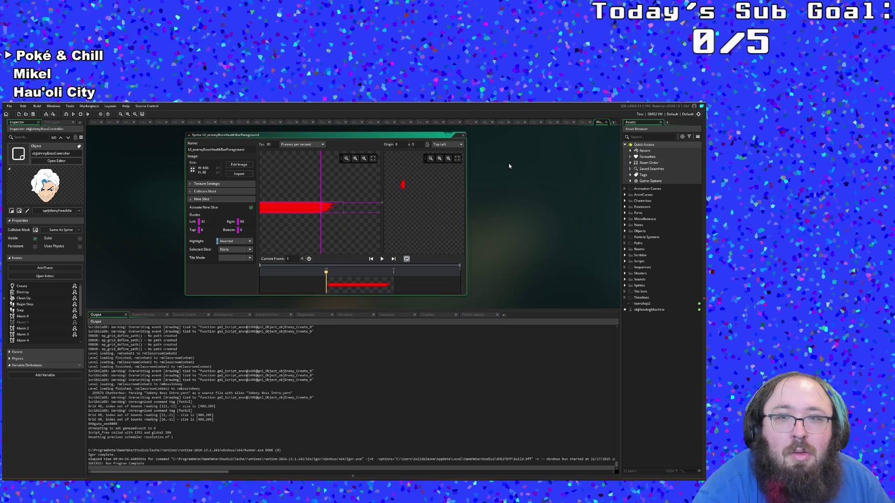
left_click(448, 159)
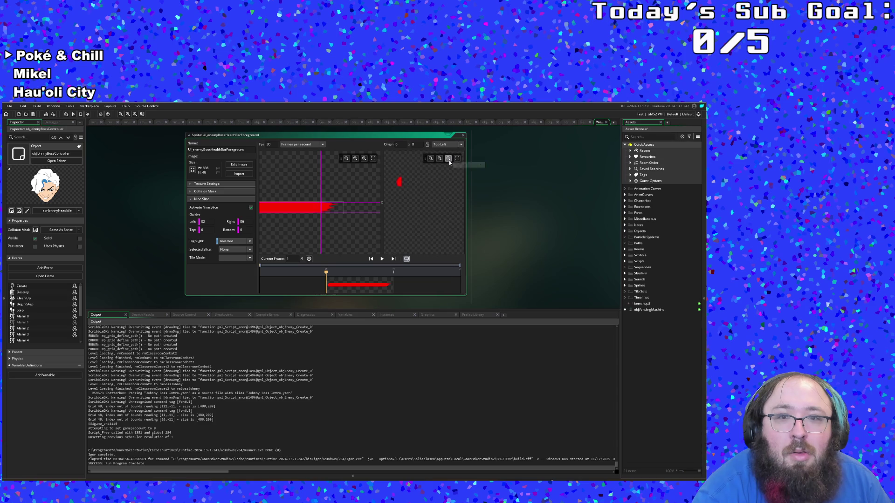
left_click_drag(415, 201, 447, 224)
mouse_move(307, 229)
left_mouse_down()
mouse_move(493, 230)
mouse_move(288, 208)
mouse_move(357, 207)
left_mouse_up()
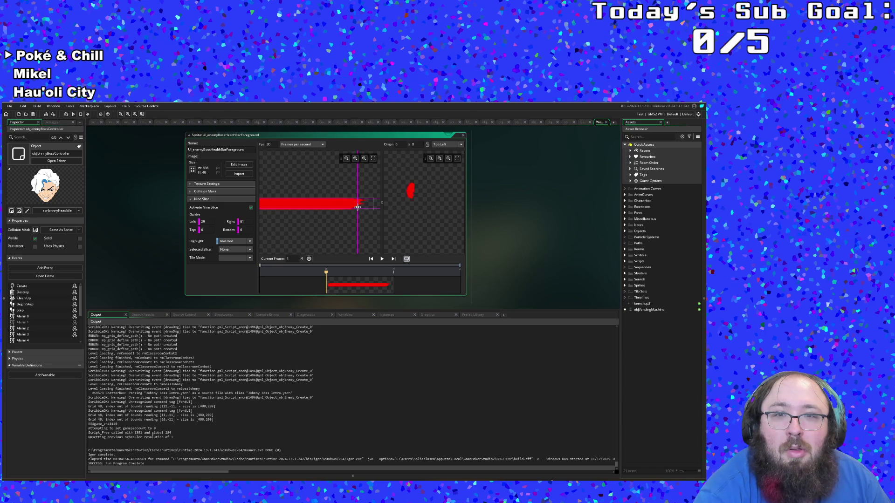
Set the right guide to 99 then 92, move the left guide to the bar's edge, and pull the right guide outward.
left_click_drag(355, 207, 348, 209)
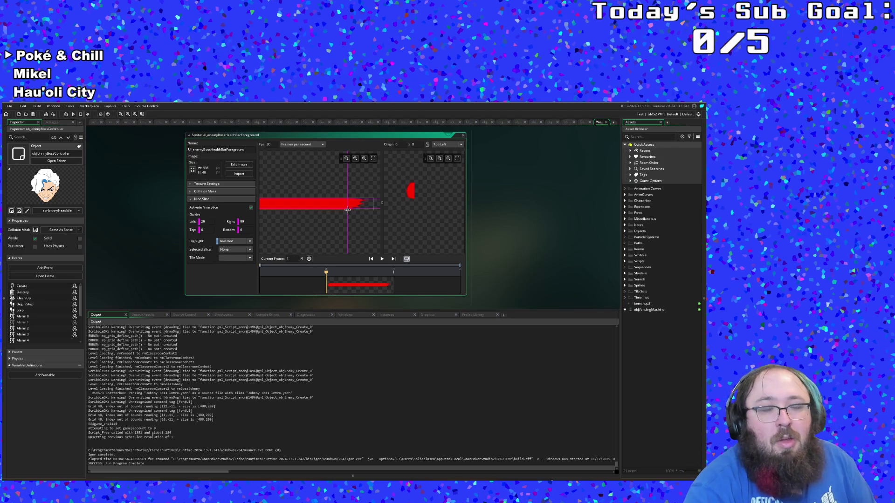
left_click_drag(347, 210, 349, 210)
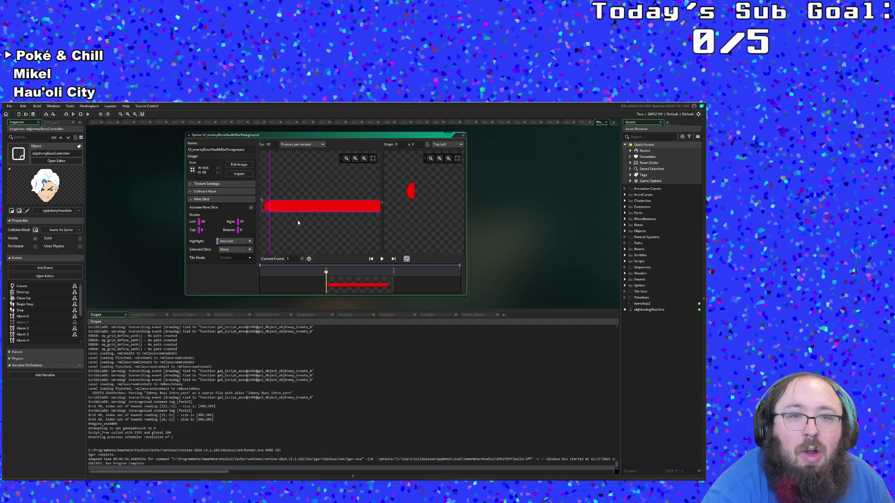
mouse_move(268, 209)
left_mouse_down()
mouse_move(257, 210)
mouse_move(268, 210)
left_mouse_up()
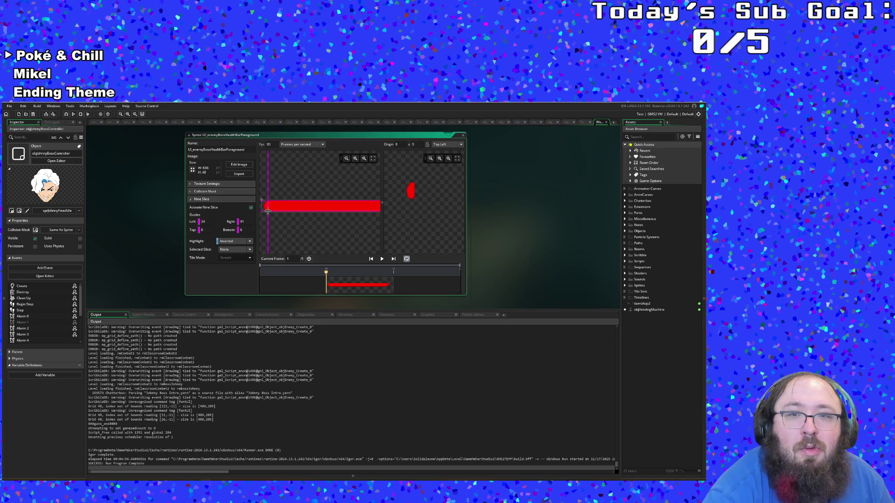
scroll(317, 219, "up", 3)
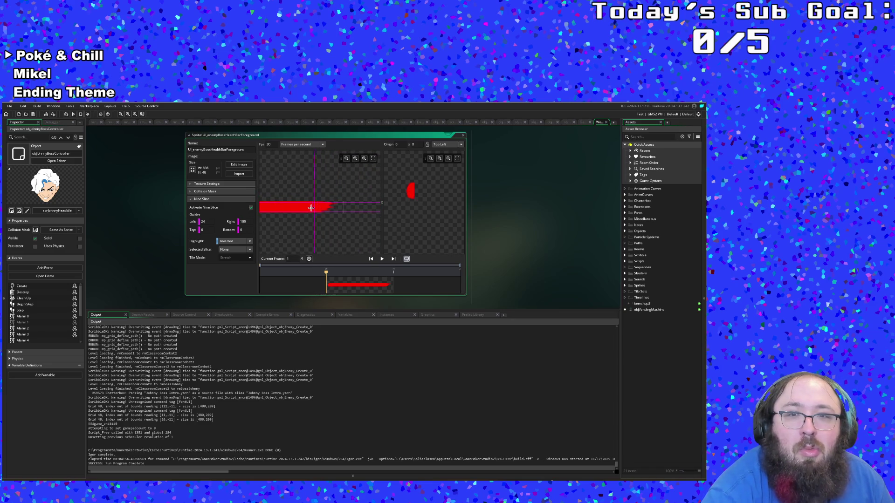
mouse_move(321, 207)
left_mouse_down()
mouse_move(345, 206)
mouse_move(312, 207)
mouse_move(327, 205)
left_mouse_up()
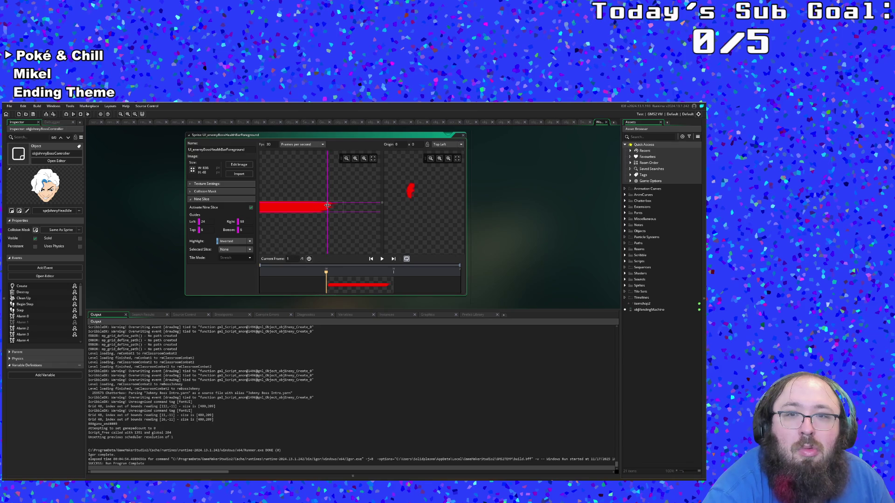
Stretch the nine-slice preview wider twice to check how the bar scales.
mouse_move(410, 190)
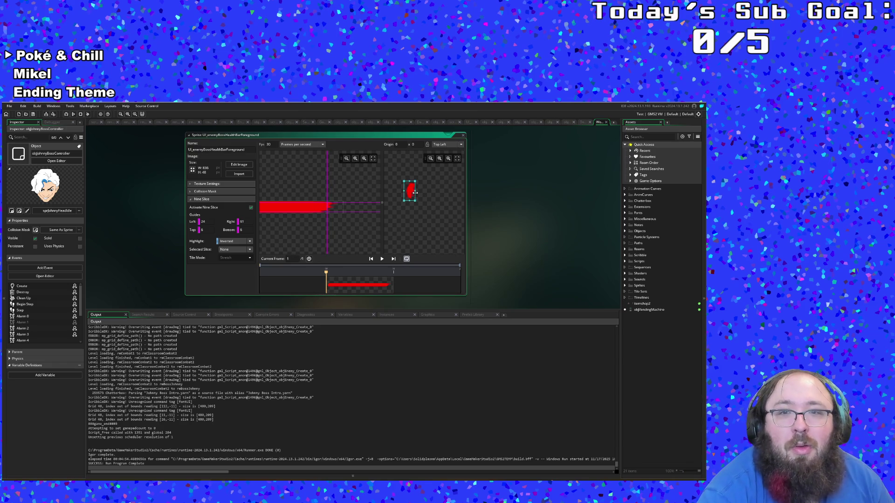
left_click_drag(434, 192, 488, 195)
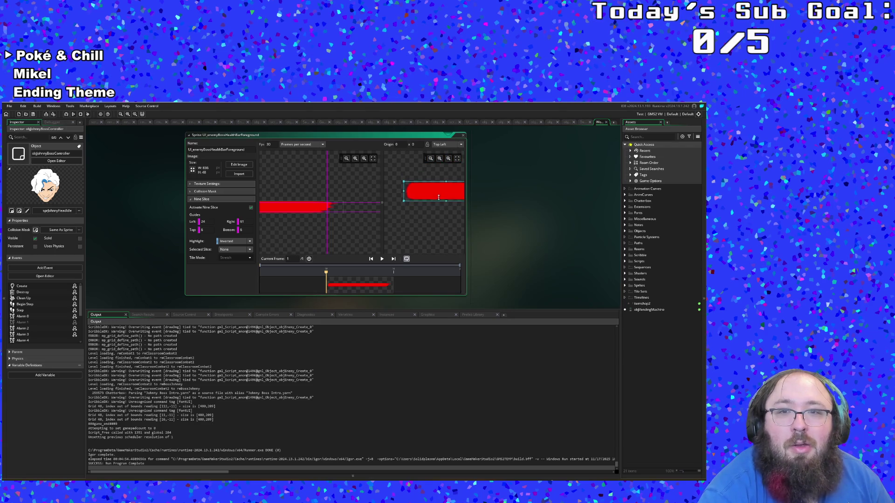
mouse_move(419, 193)
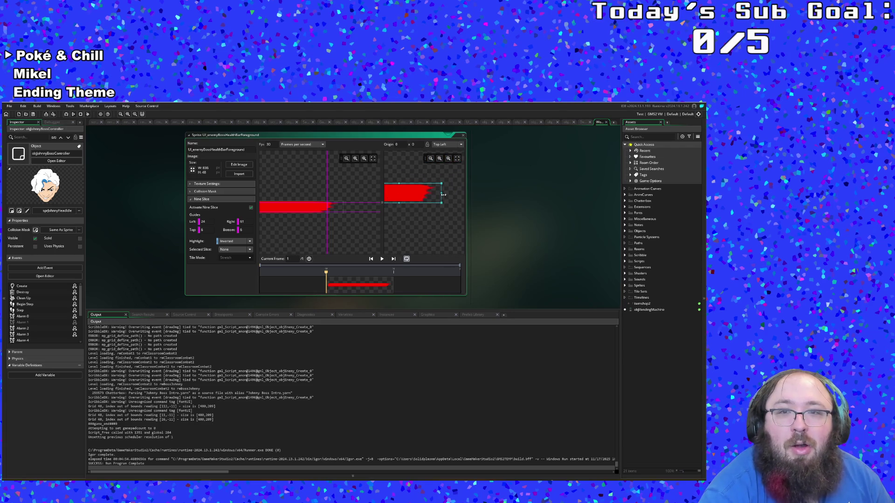
left_click_drag(444, 196, 470, 197)
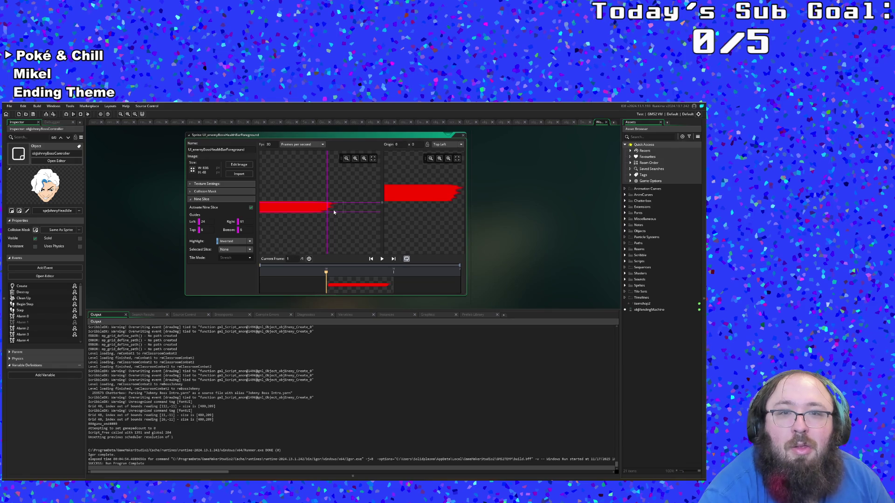
Pull the right guide further in, then zoom out and shrink the preview to a narrow bar.
left_click_drag(325, 209, 319, 210)
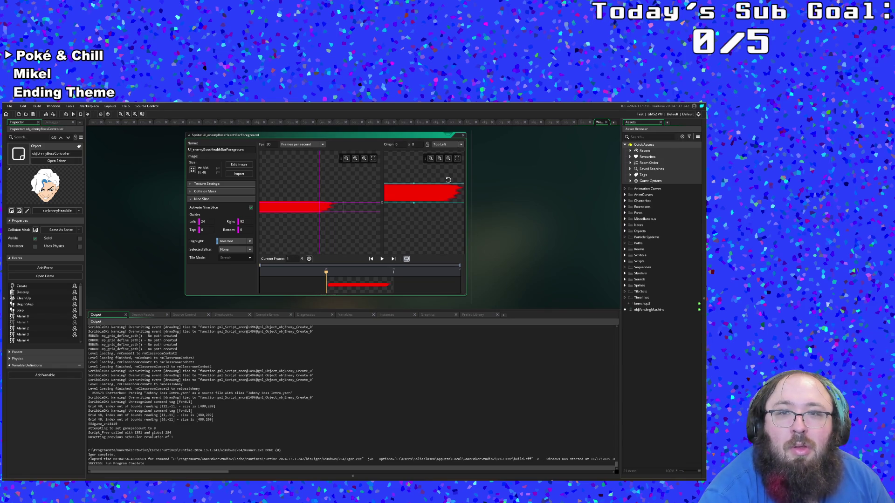
left_click(430, 159)
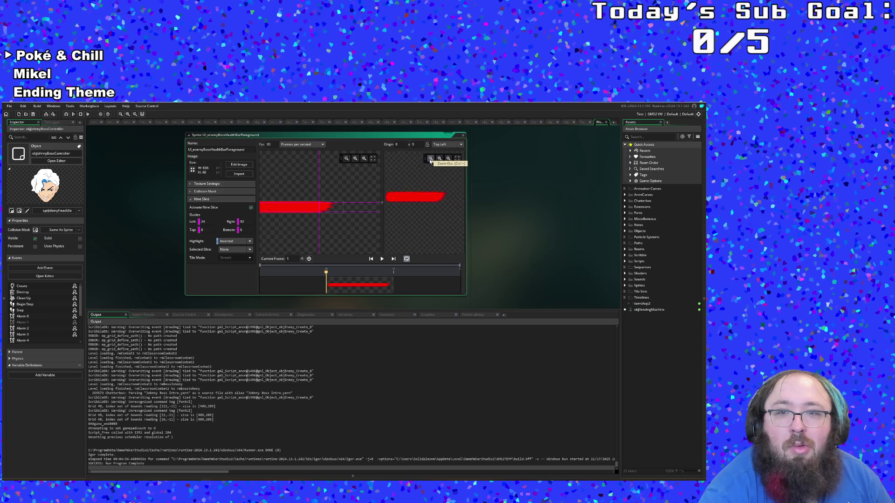
left_click(430, 159)
mouse_move(445, 199)
left_mouse_down()
mouse_move(400, 201)
mouse_move(408, 202)
left_mouse_up()
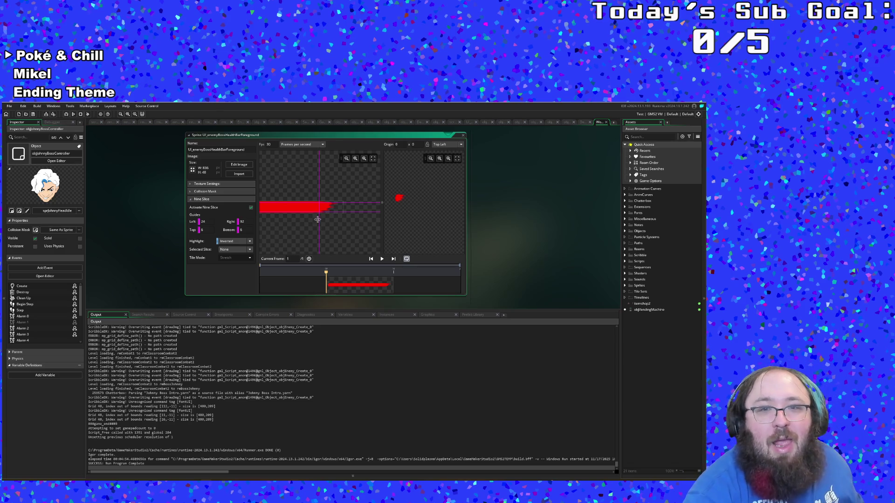
Pan to the bar's left end and set the left nine-slice guide to 20.
left_click_drag(304, 230, 467, 232)
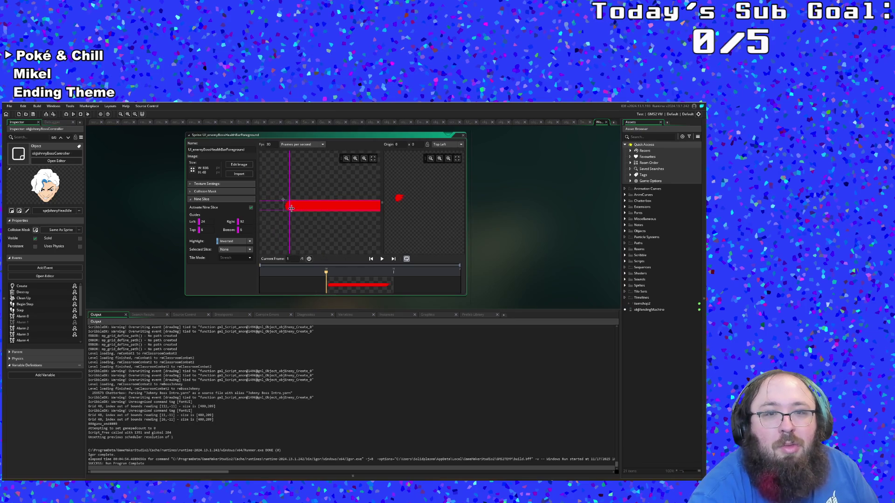
left_click_drag(288, 208, 289, 208)
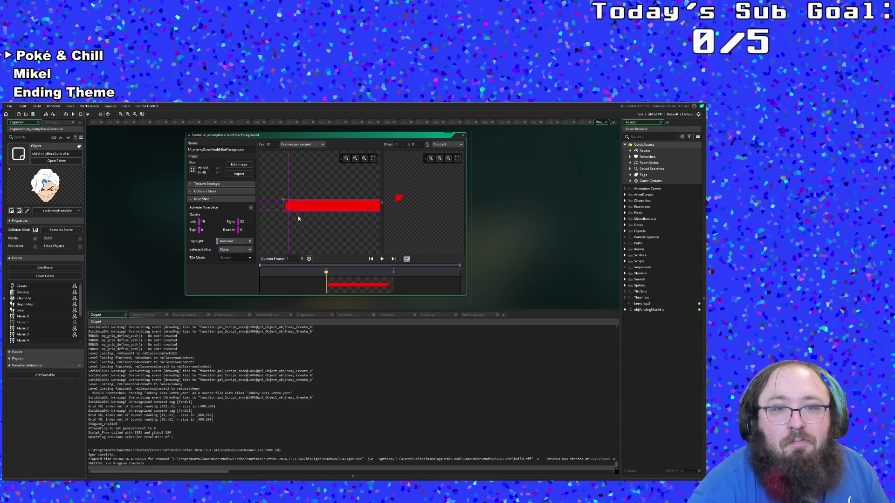
mouse_move(289, 207)
left_mouse_down()
mouse_move(322, 217)
mouse_move(267, 211)
mouse_move(216, 234)
left_mouse_up()
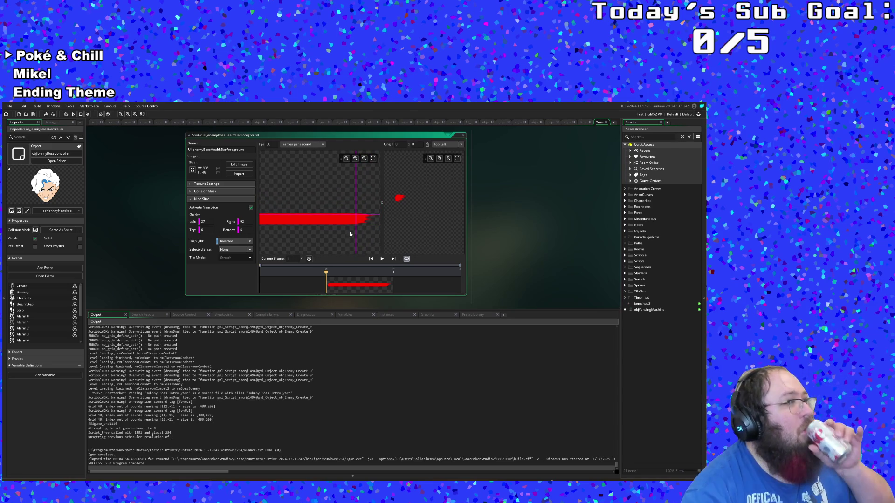
Test-stretch the preview wide, shift the right guide slightly inward, and tick Activate Nine Slice.
mouse_move(410, 226)
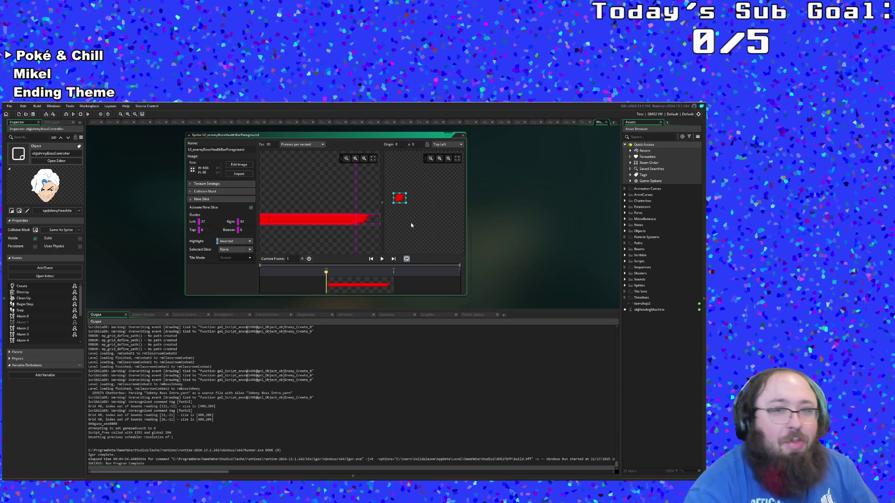
mouse_move(406, 199)
left_mouse_down()
mouse_move(461, 204)
mouse_move(429, 203)
left_mouse_up()
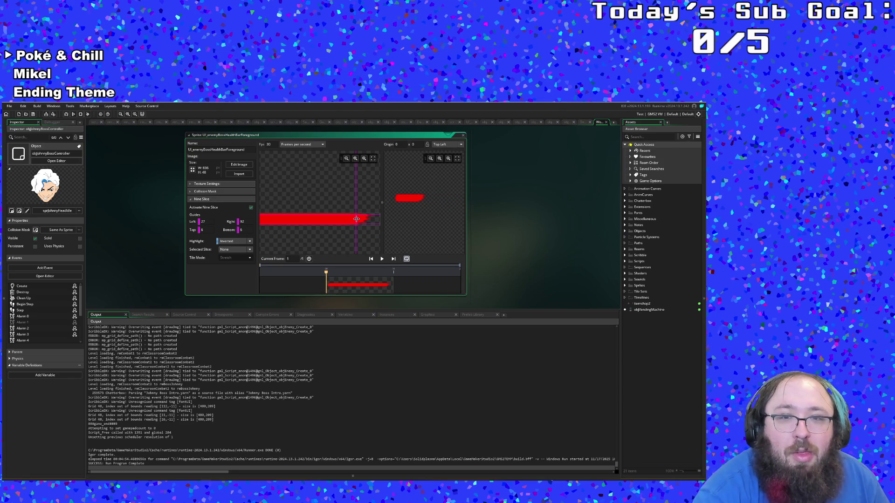
left_click_drag(356, 219, 356, 218)
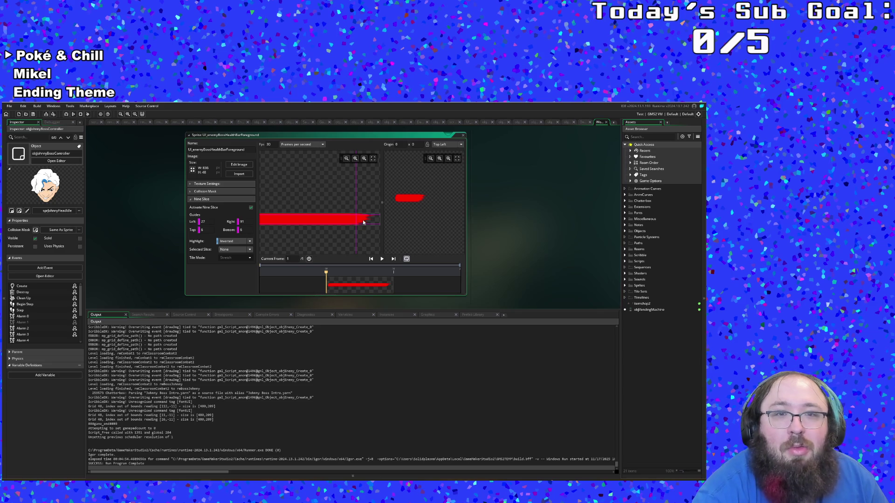
scroll(361, 191, "up", 4)
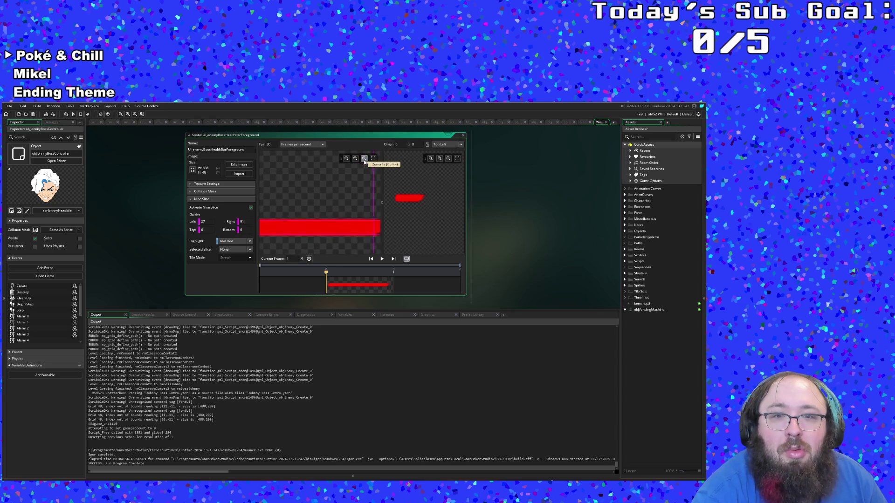
left_click_drag(336, 190, 268, 186)
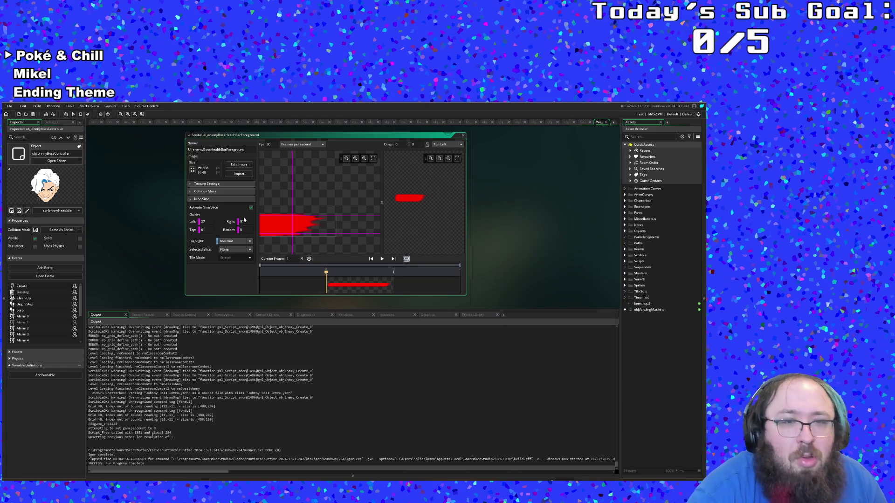
left_click(250, 207)
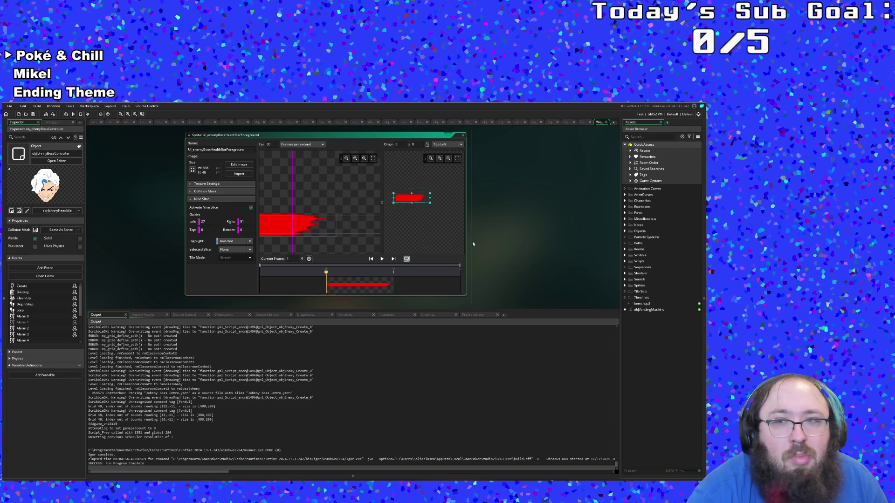
Close the sprite editor and review the Draw GUI draw_sprite_stretched calls, including the 800 width.
left_click(605, 123)
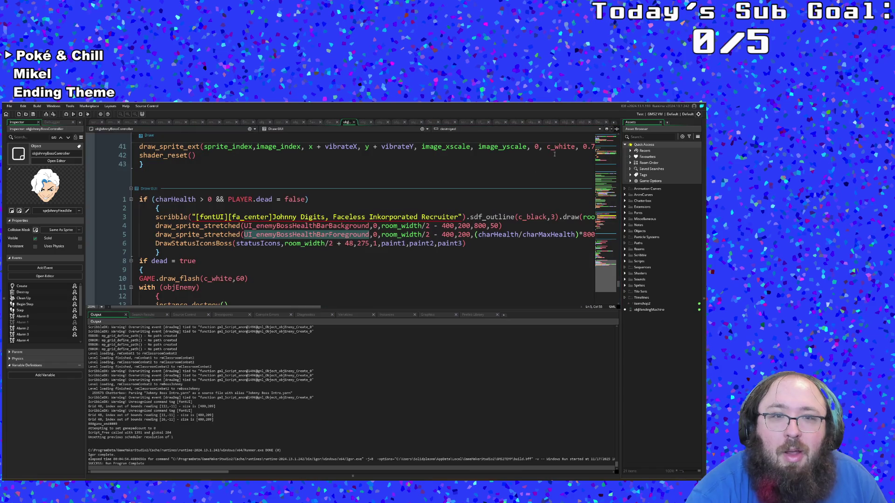
left_click(425, 226)
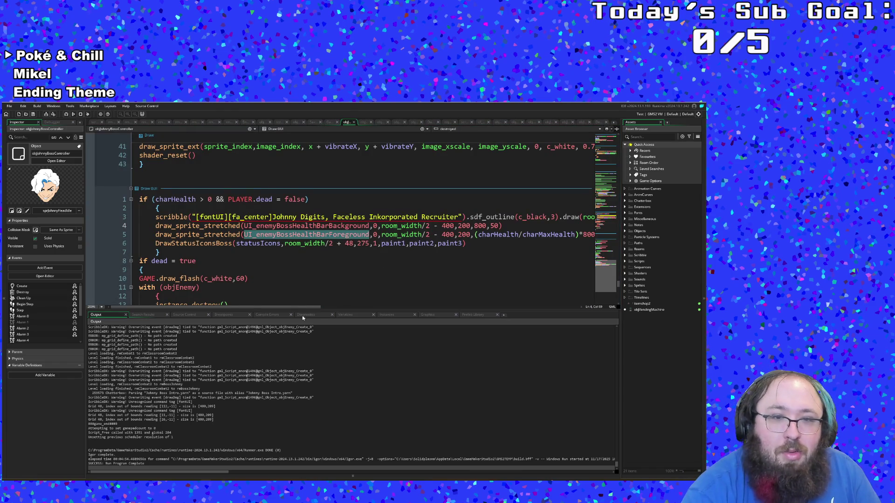
left_click_drag(303, 308, 360, 308)
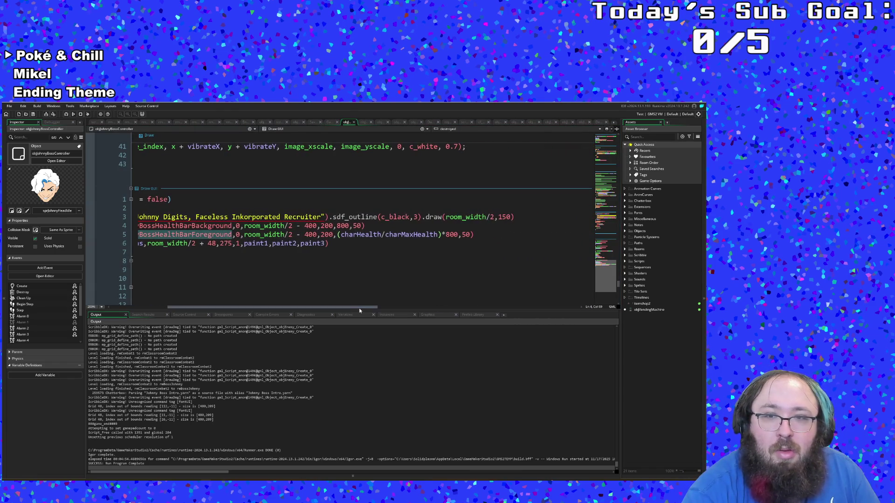
left_click(450, 235)
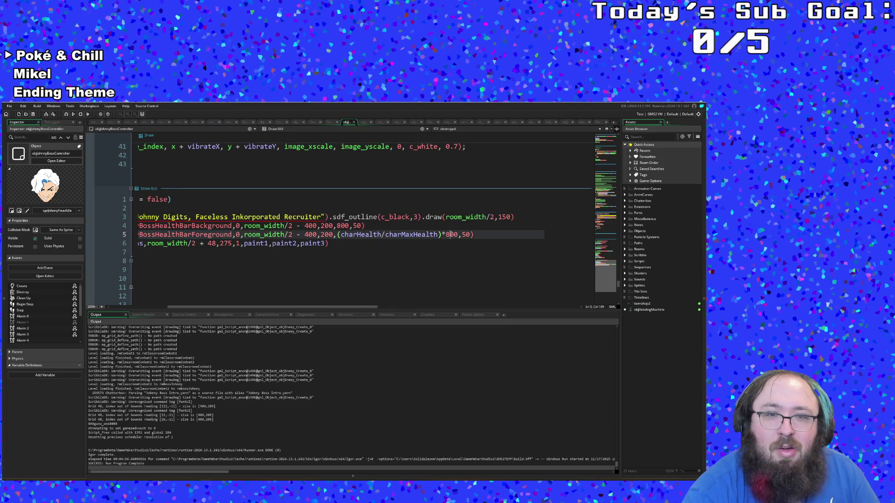
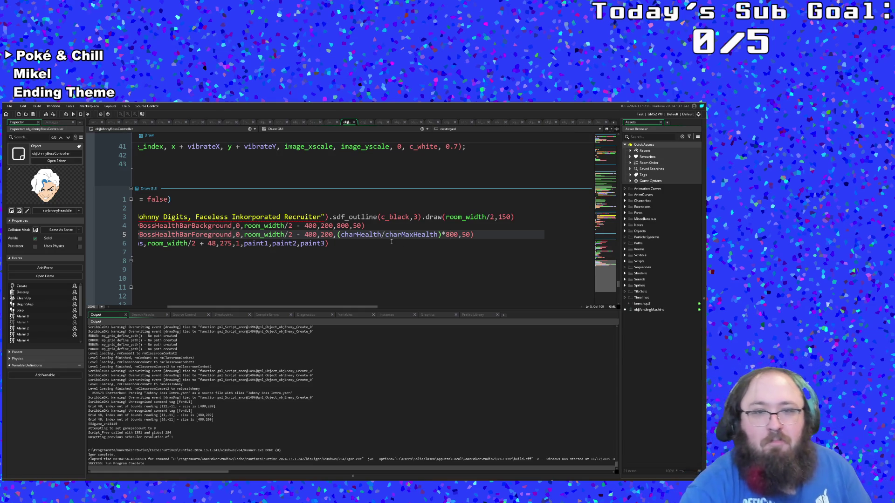
Re-enter the background bar's width and height values as 800,50.
left_click(350, 225)
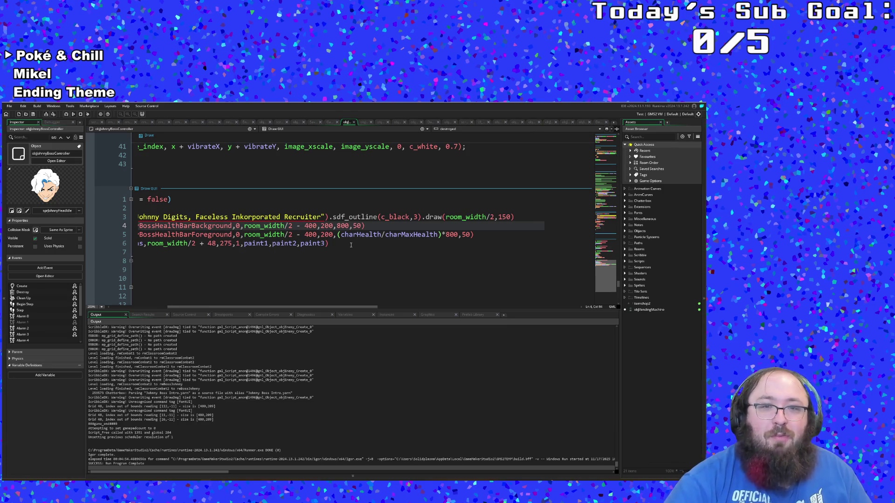
key("BackSpace")
key("BackSpace")
key("BackSpace")
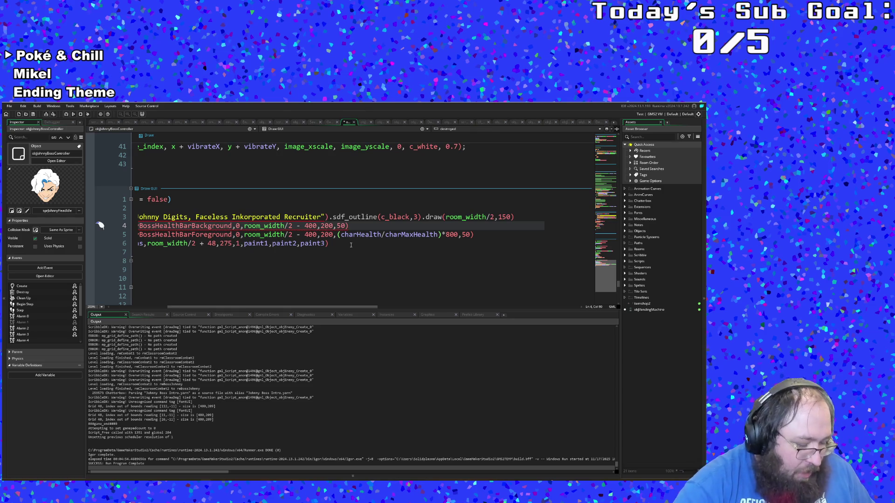
type("800,50")
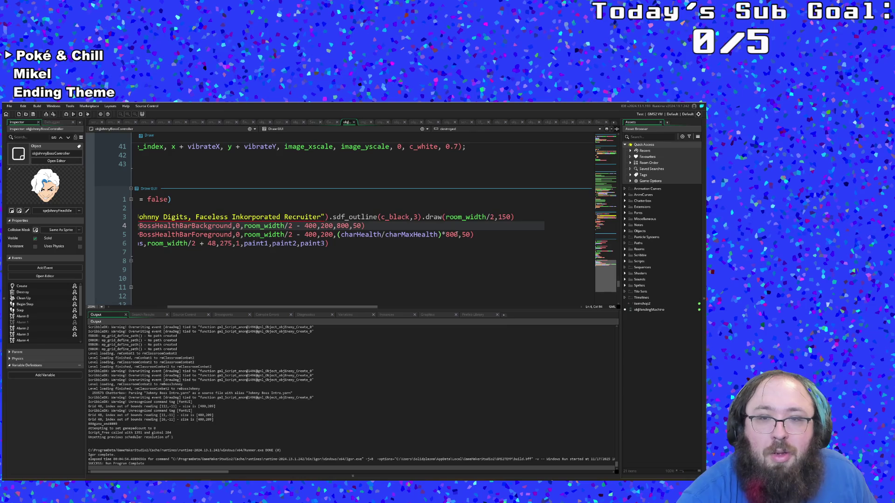
Change the foreground bar's width to ((charHealth/charMaxHealth)*709)+91.
double_click(451, 234)
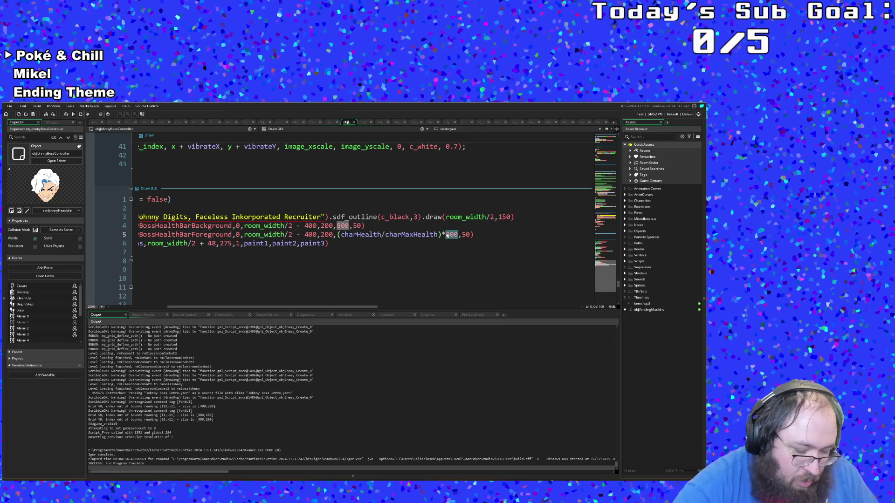
type("209")
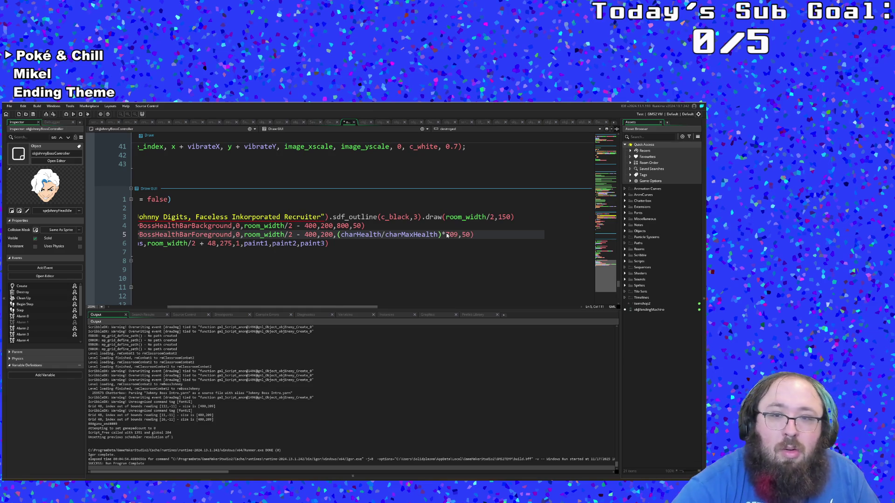
type("+91")
left_click(447, 235)
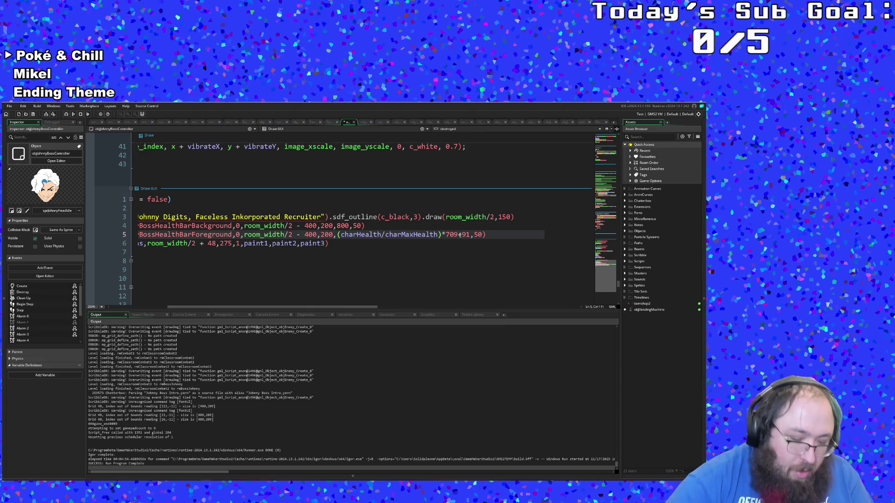
type(")")
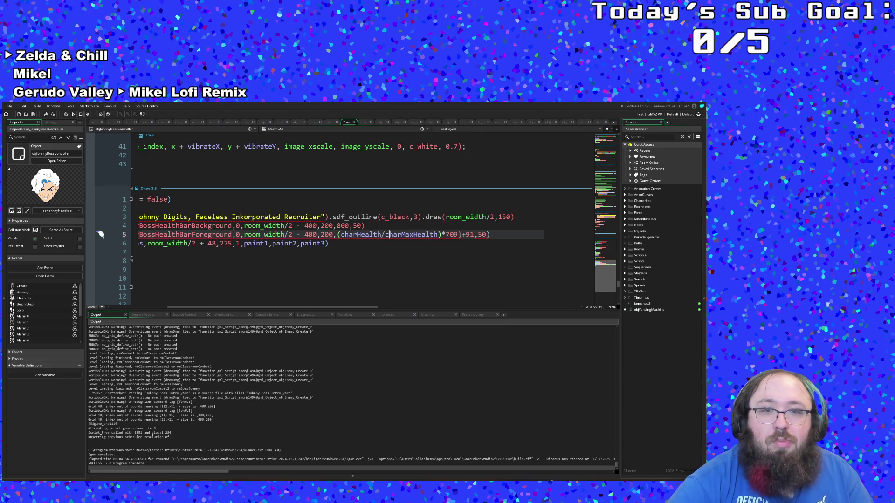
key("ctrl+Left")
key("ctrl+Left")
key("ctrl+Left")
type("(")
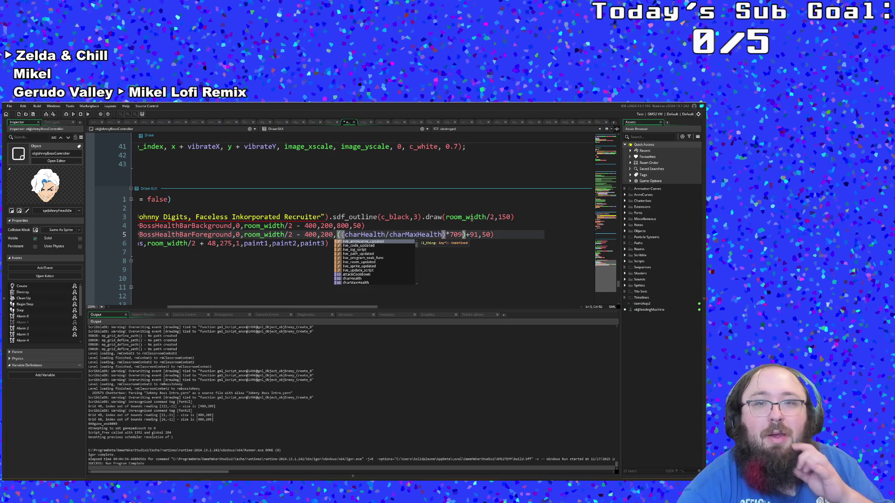
scroll(471, 219, "left", 3)
left_click(438, 215)
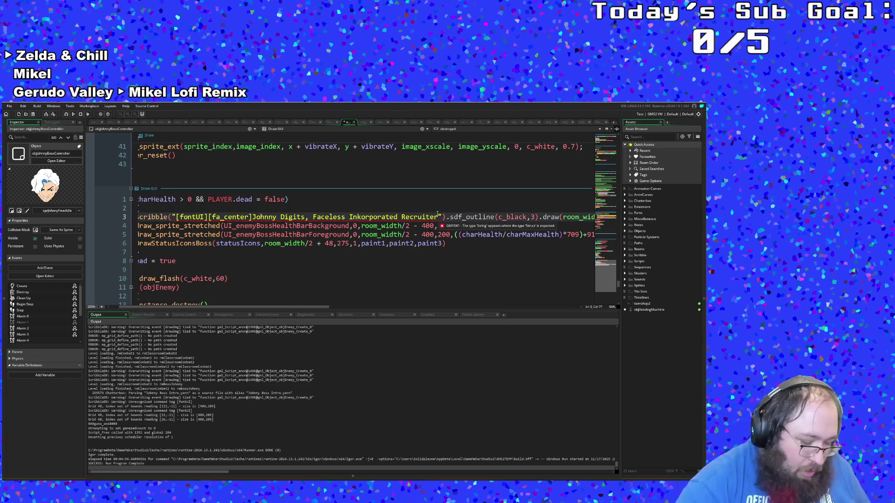
key("ctrl+t")
type("objhan")
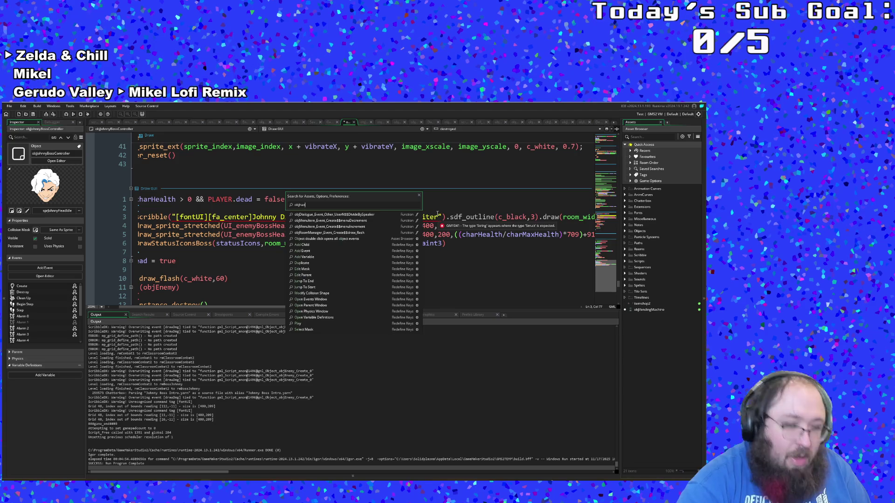
type("d")
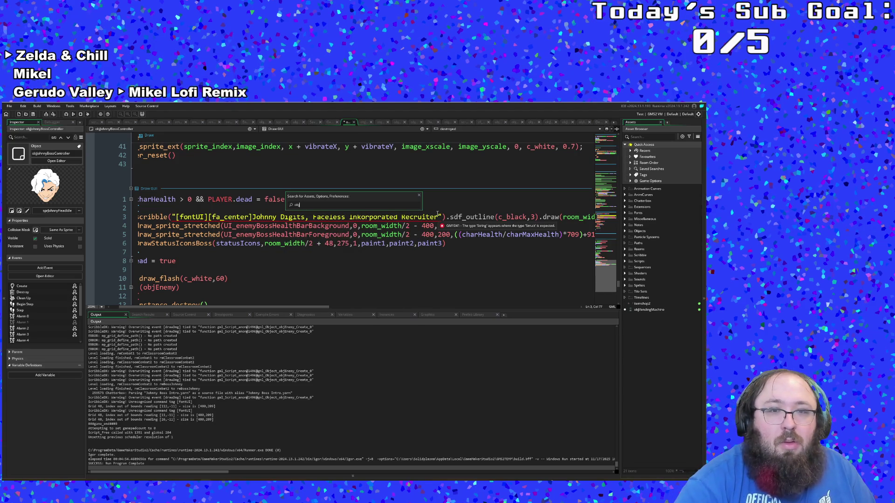
type("joh")
Open objJohnnyBossHandLaser's code from the asset search results.
key("Down")
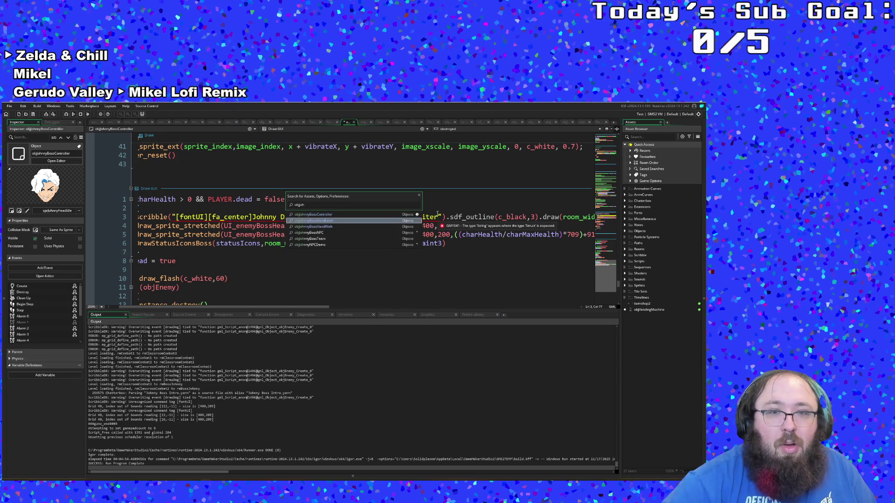
key("Return")
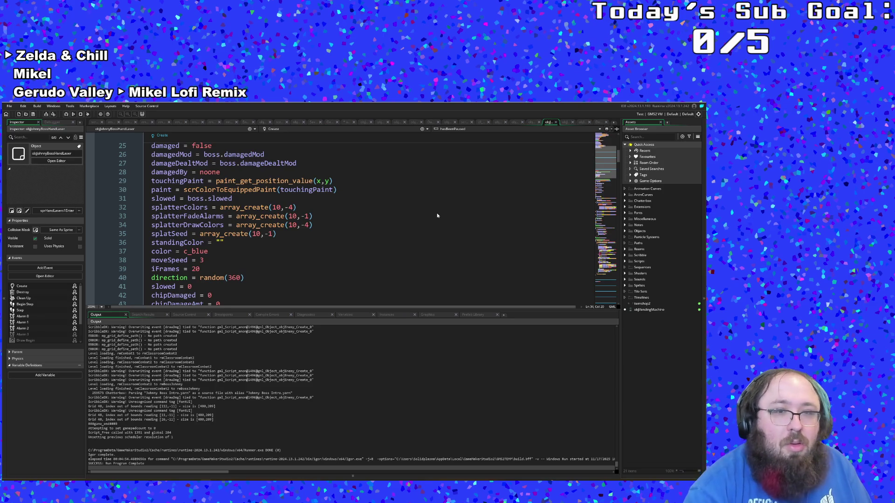
left_click(419, 233)
Check the paintball collision block's place_meeting call and where its for loop closes.
scroll(378, 239, "down", 10)
scroll(378, 239, "down", 20)
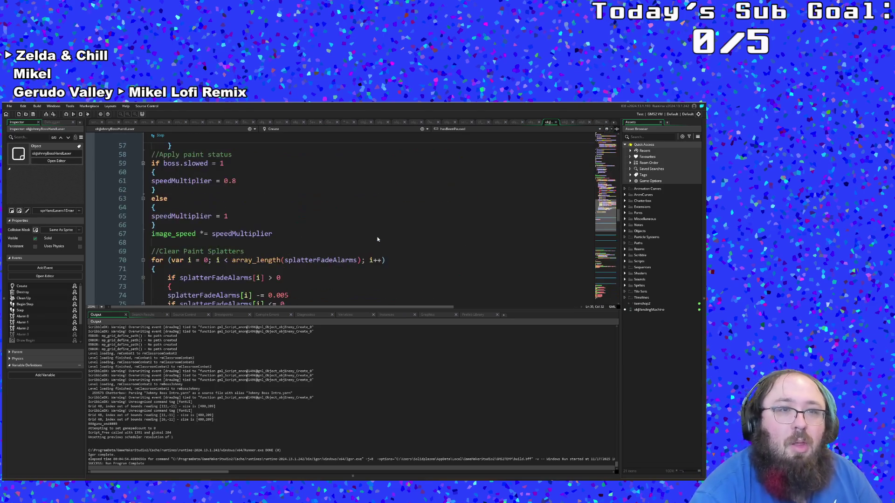
scroll(376, 236, "up", 10)
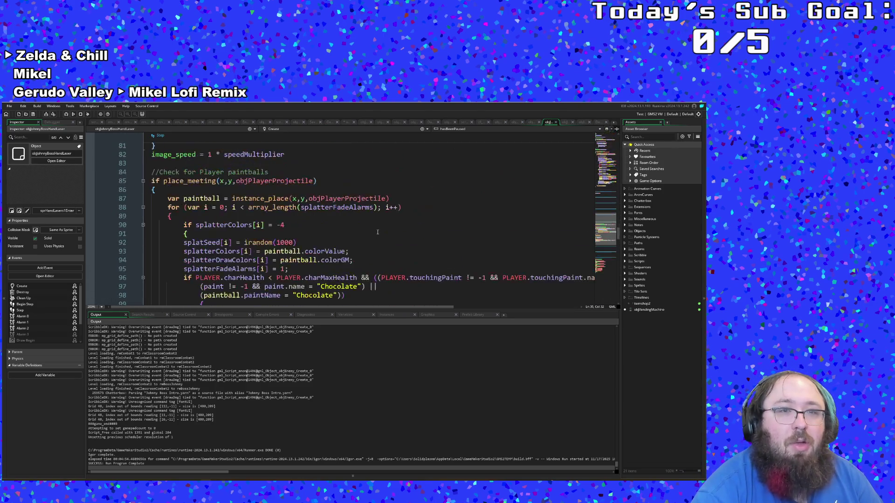
left_click(259, 225)
left_click(257, 198)
left_click(218, 182)
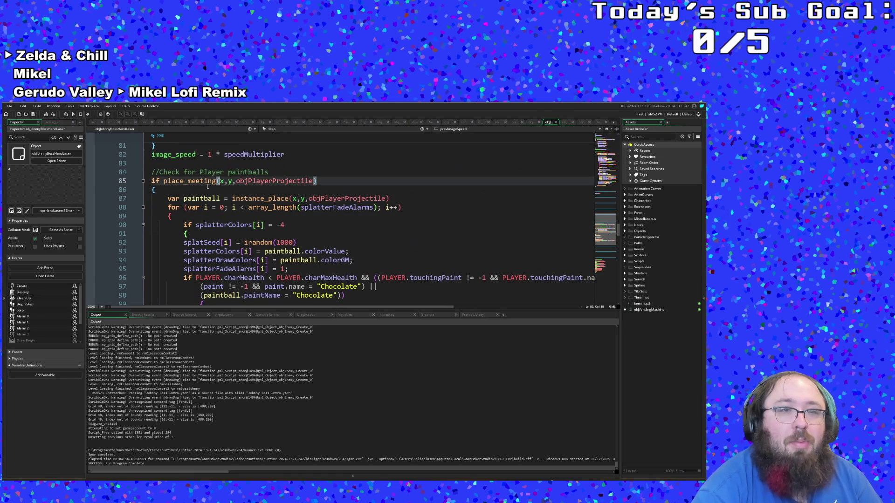
left_click(152, 188)
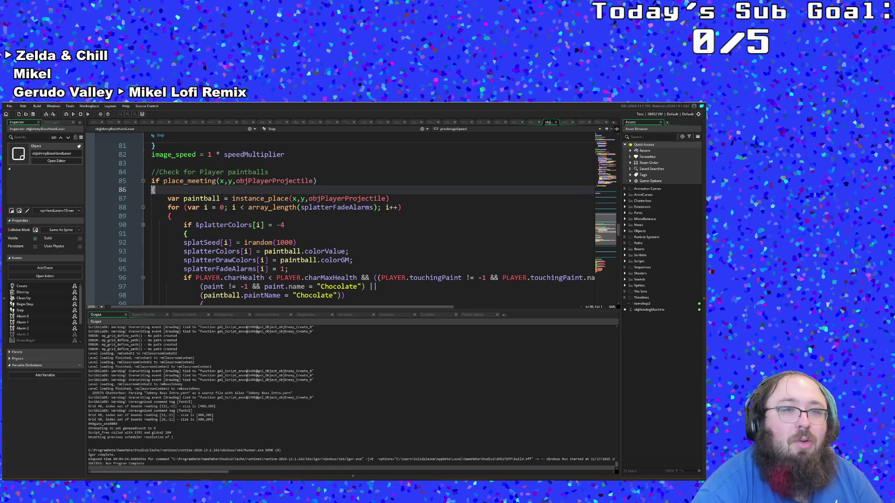
scroll(199, 225, "down", 14)
scroll(199, 226, "up", 2)
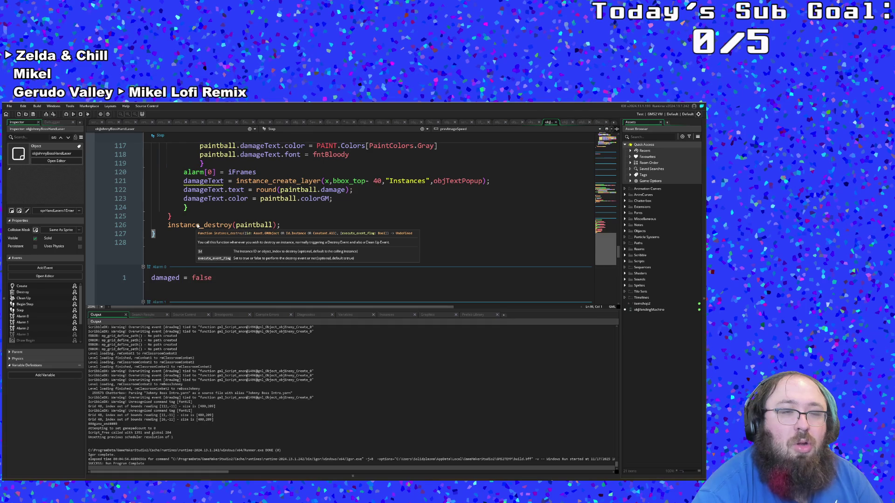
scroll(198, 226, "up", 12)
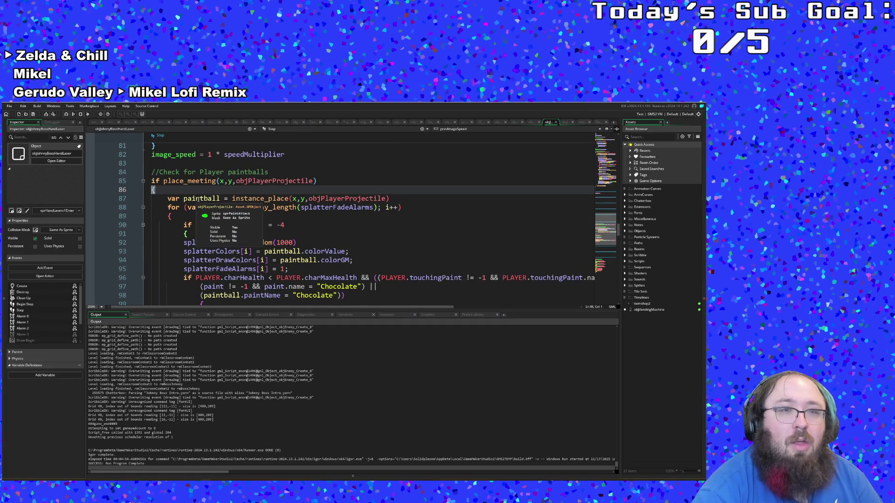
left_click(170, 215)
scroll(186, 222, "down", 14)
scroll(191, 226, "up", 4)
scroll(190, 226, "up", 10)
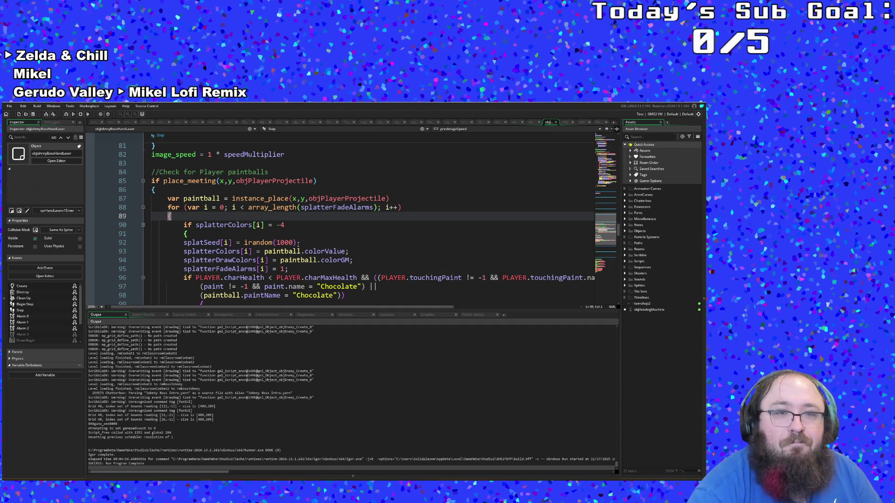
scroll(297, 247, "down", 2)
Highlight PLAYER and paint references, then scroll to the damageText block at lines 117–128.
left_click(278, 225)
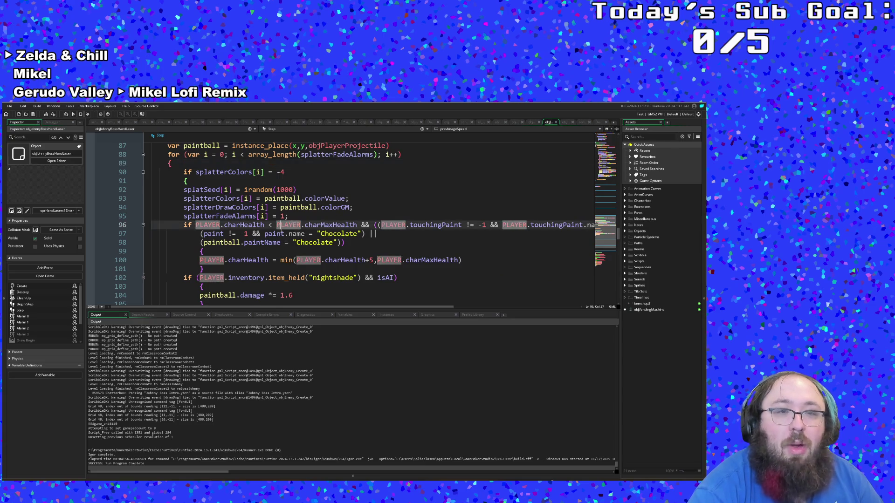
left_click(267, 234)
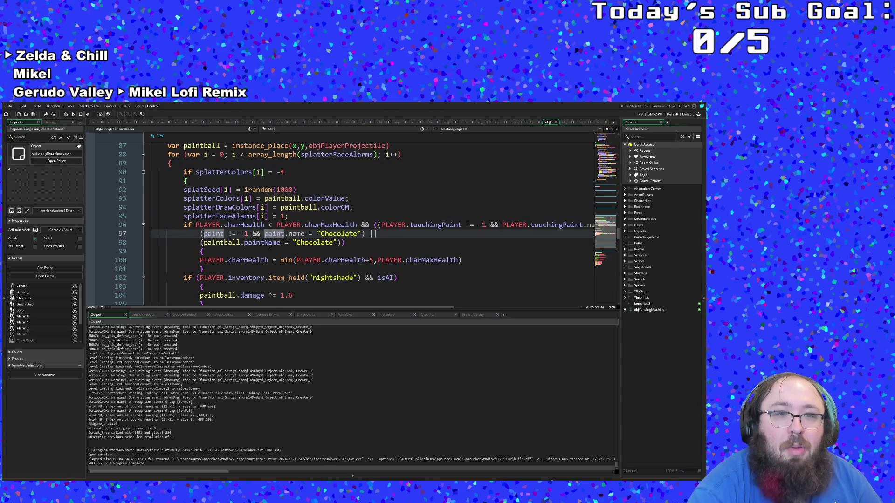
scroll(274, 259, "down", 4)
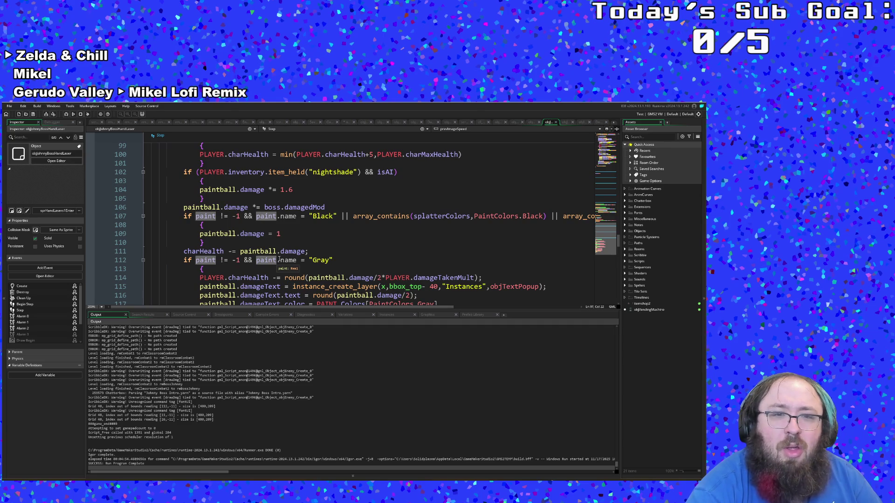
scroll(279, 260, "down", 2)
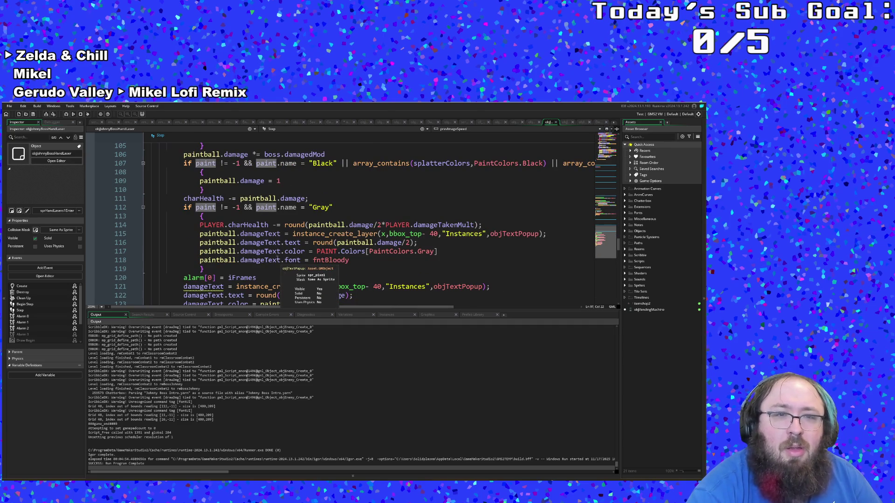
scroll(277, 264, "up", 2)
scroll(265, 255, "down", 2)
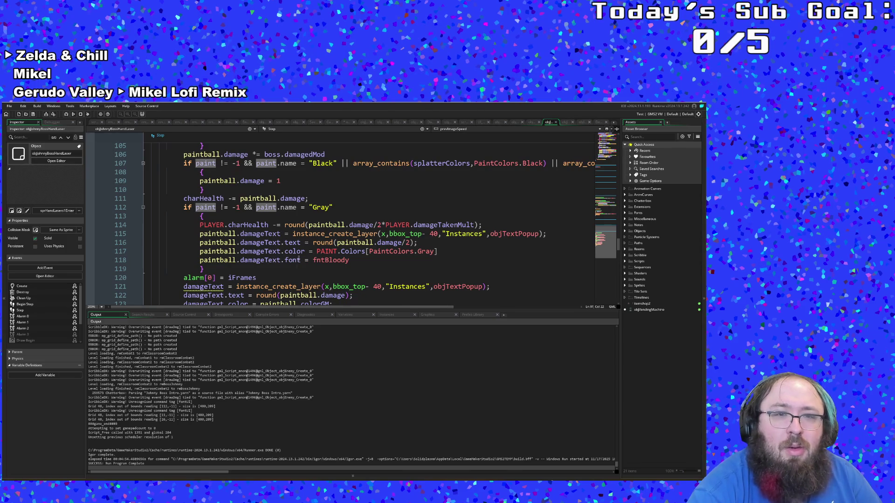
scroll(299, 259, "down", 2)
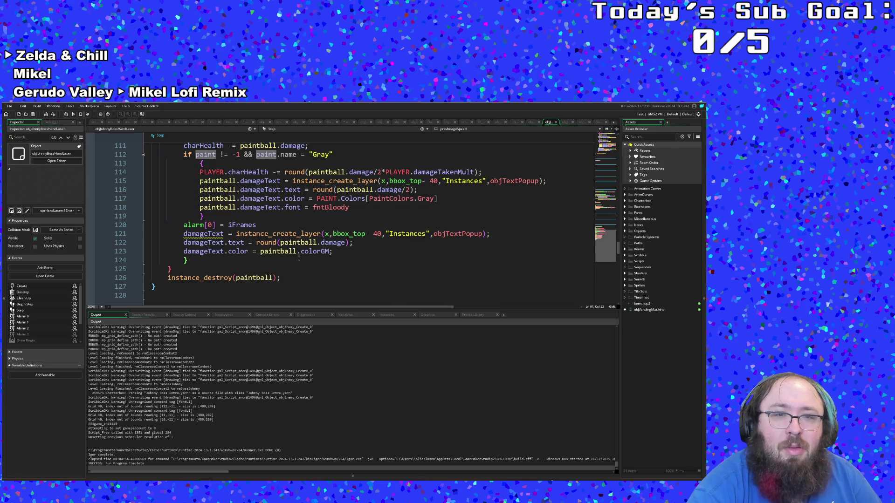
scroll(298, 259, "up", 10)
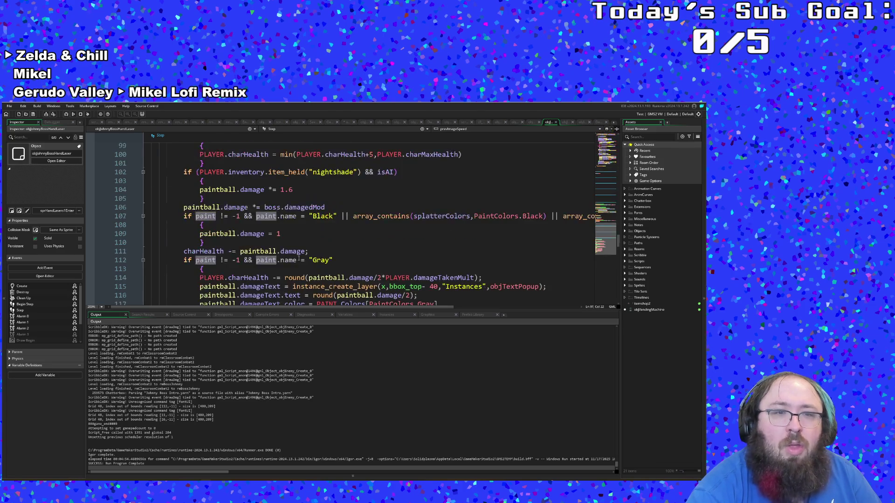
left_click(214, 233)
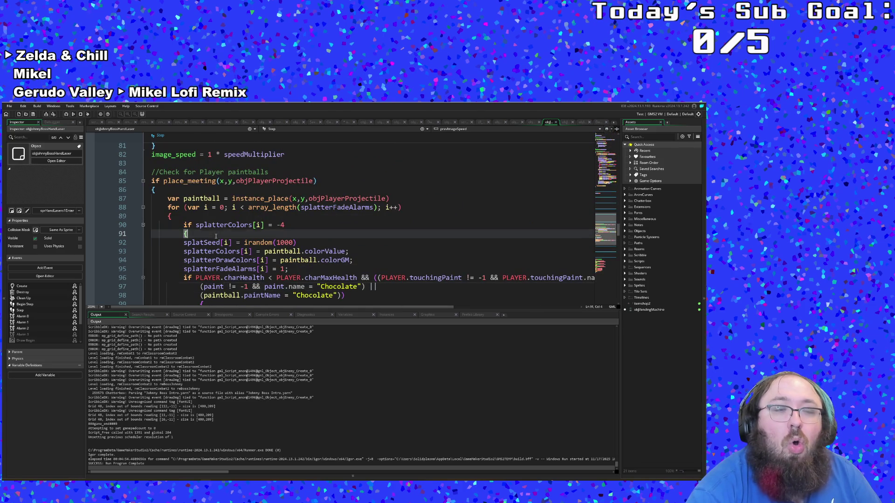
left_click(169, 215)
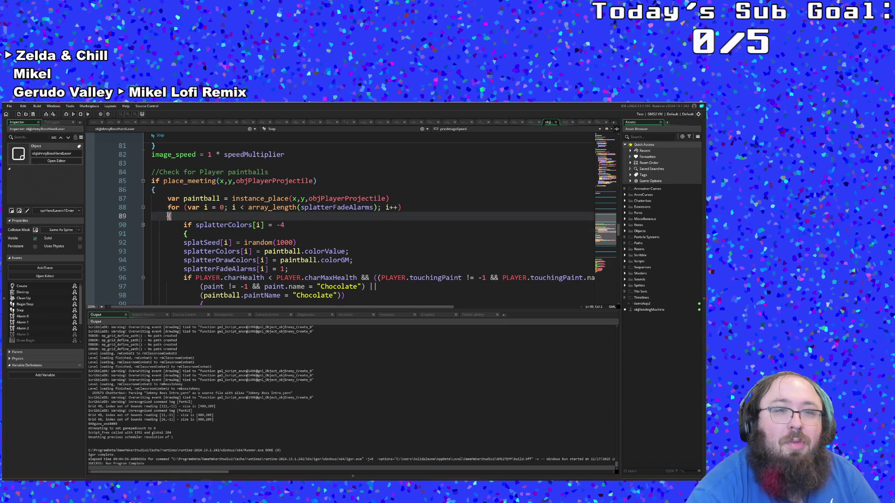
scroll(219, 236, "down", 2)
left_click(185, 181)
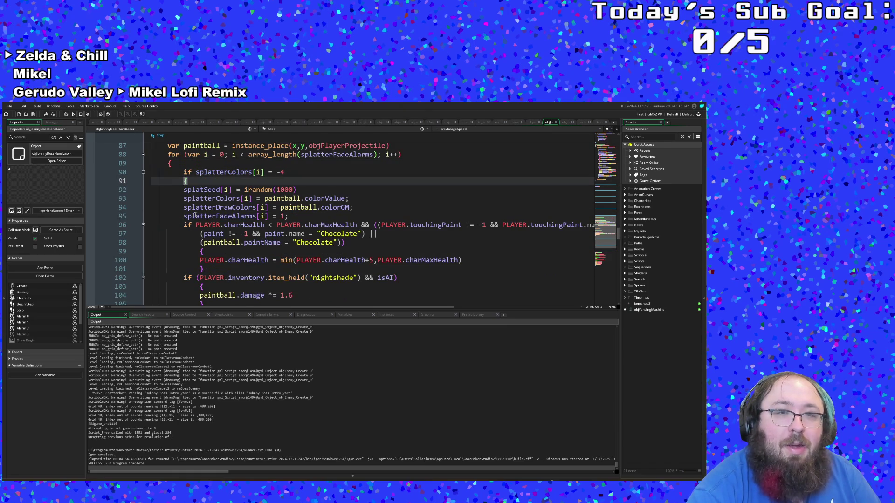
scroll(191, 207, "down", 8)
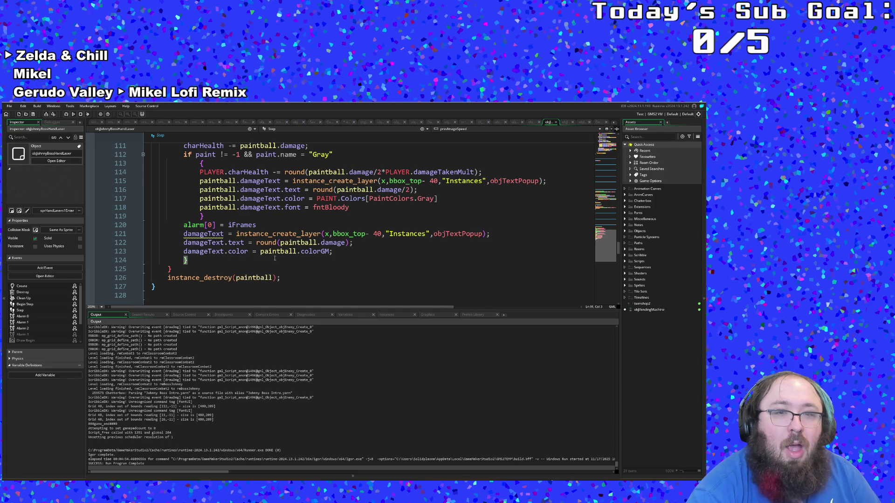
scroll(274, 258, "up", 8)
scroll(278, 260, "down", 10)
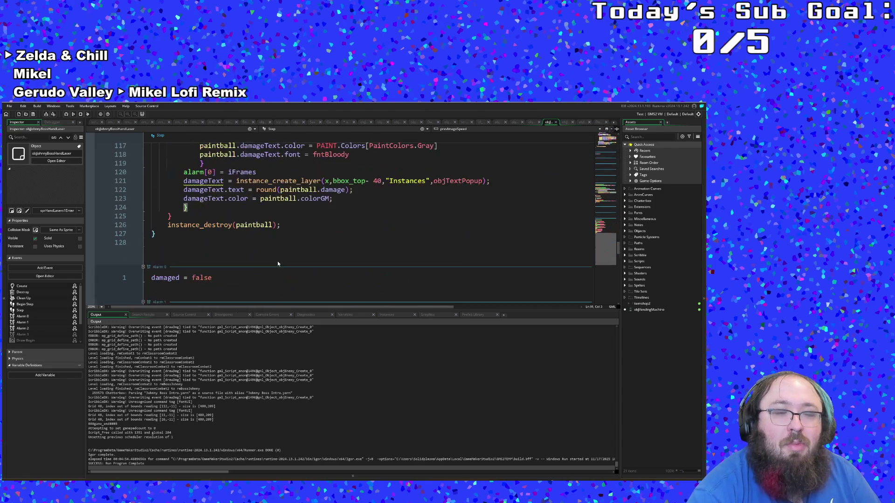
Add a break; line, one indent level out, after the damage text colour assignment.
left_click(334, 200)
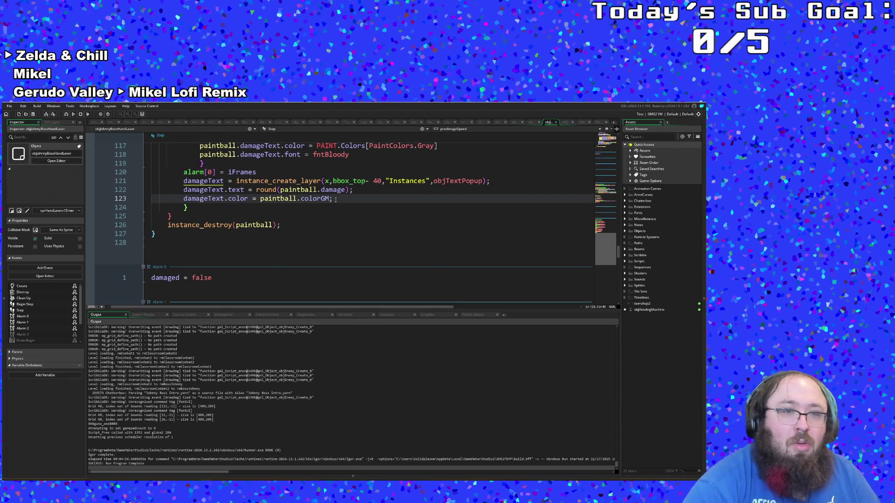
key("Return")
key("BackSpace")
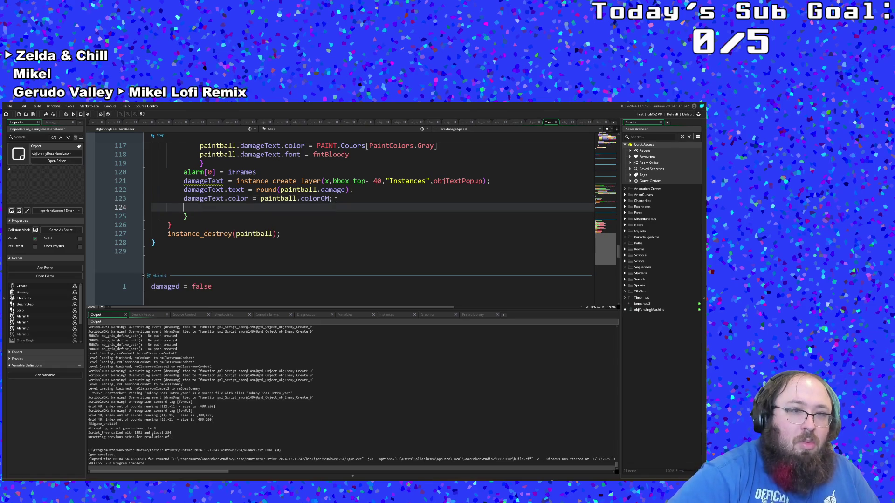
type("break;")
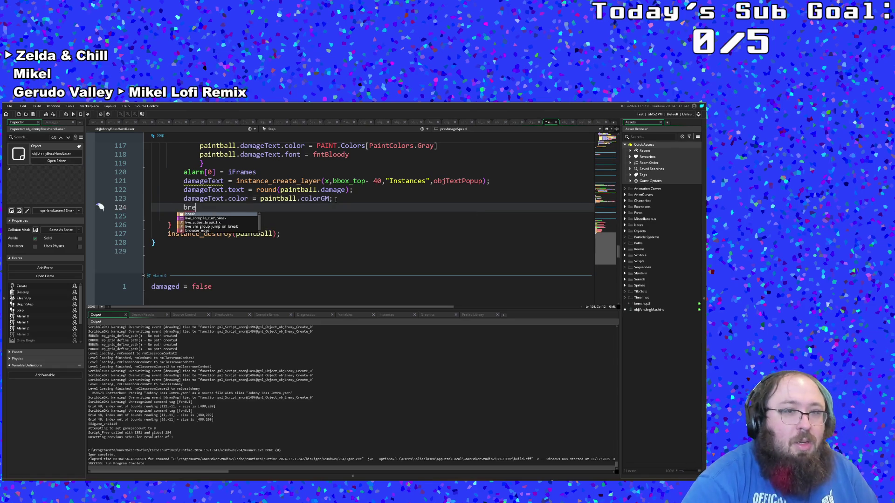
Recheck which brace opens the splatter-colour block on line 90.
scroll(336, 199, "up", 10)
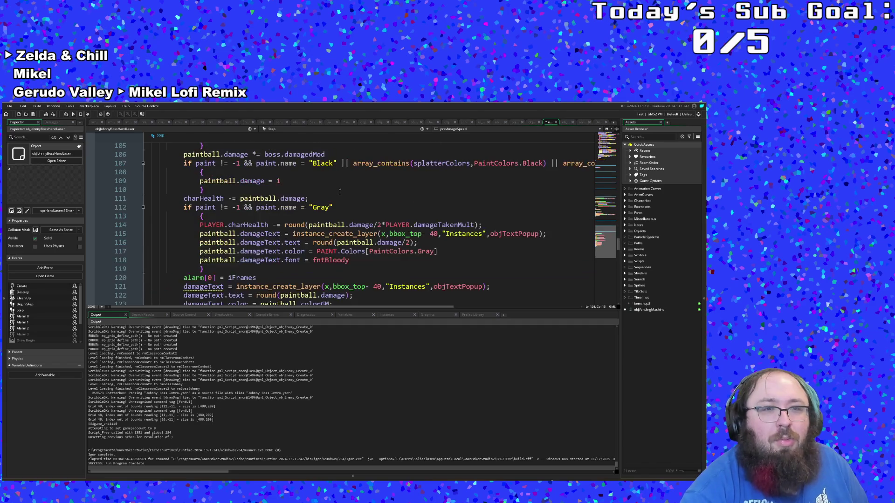
scroll(321, 214, "up", 2)
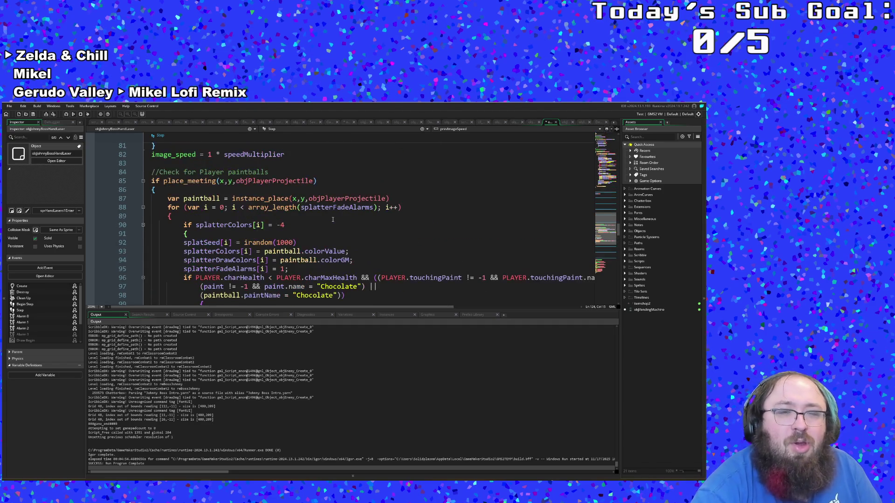
left_click(308, 228)
left_click(301, 231)
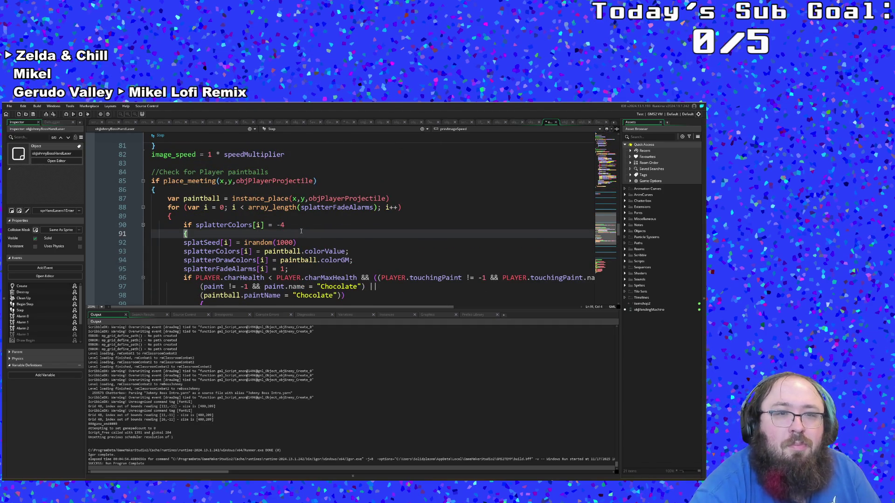
scroll(301, 231, "down", 12)
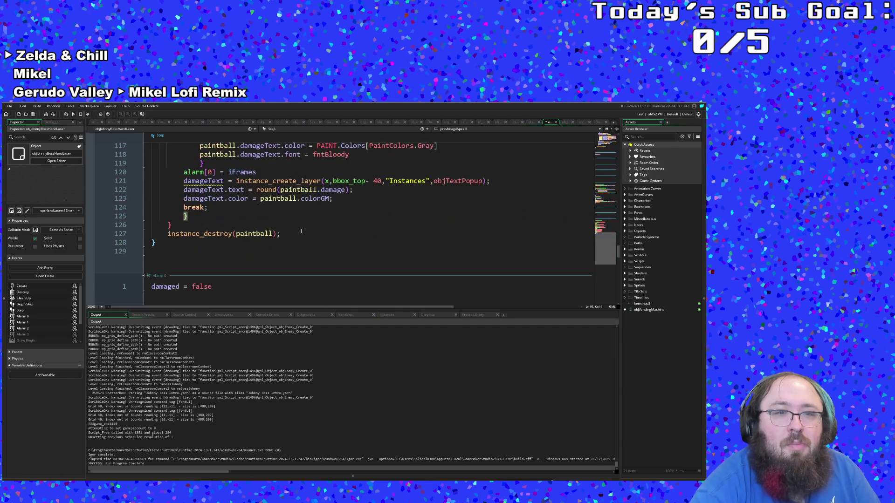
scroll(301, 230, "up", 10)
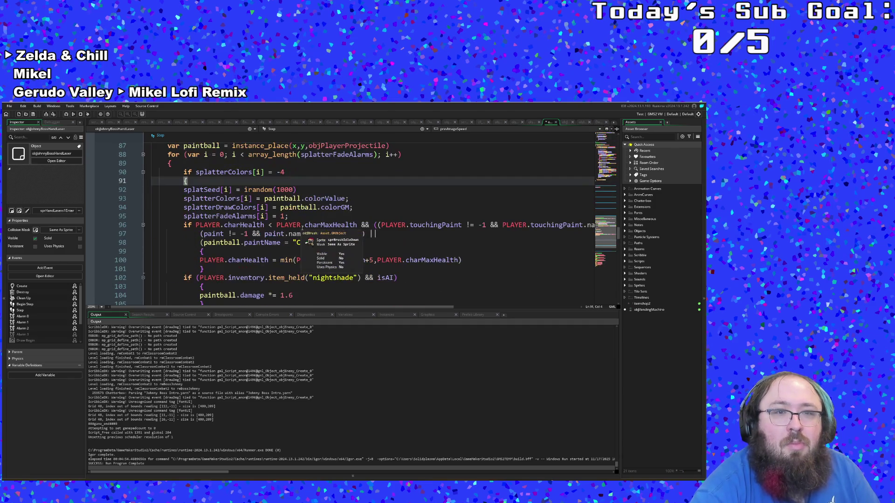
Search the project assets for objJohn.
left_click(272, 225)
key("ctrl+t")
type("objJohn")
key("BackSpace")
key("BackSpace")
key("BackSpace")
Open objJohnnyBossHandWalk's code from the matching objects.
type("obj")
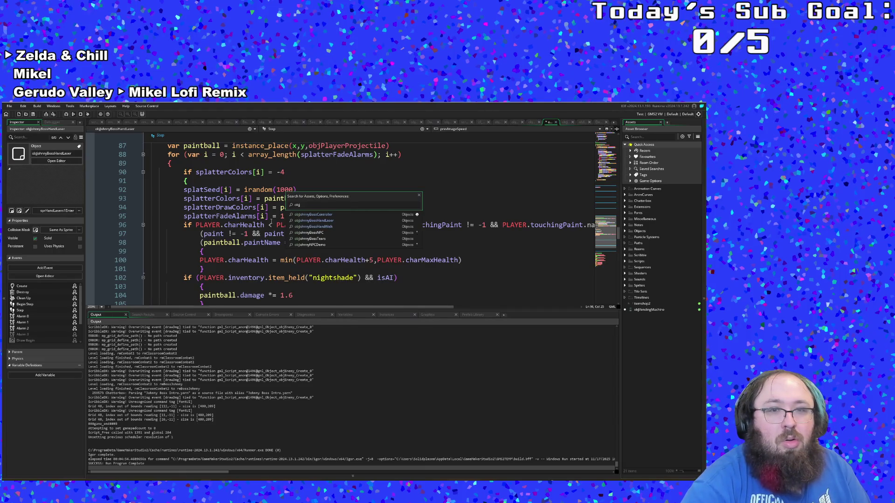
key("Down")
key("Down")
key("Return")
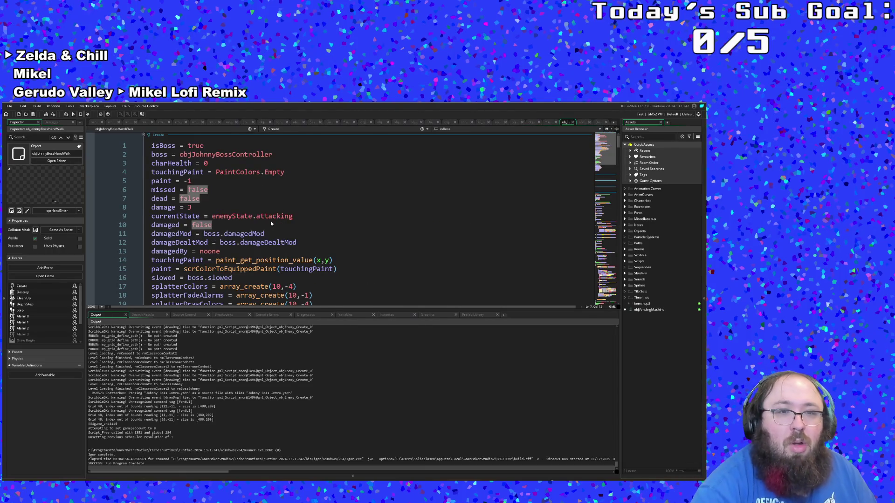
Verify the splatter loop's braces, confirming it already ends with a break near line 128.
scroll(271, 224, "down", 20)
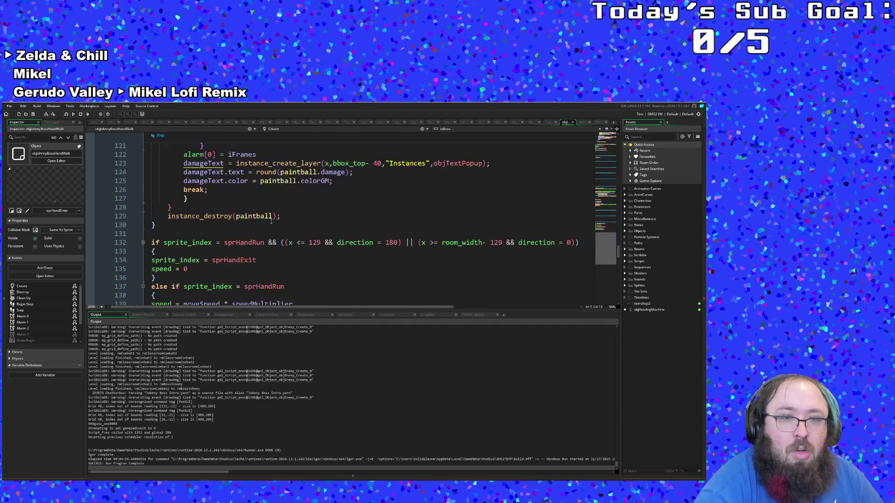
scroll(270, 220, "up", 12)
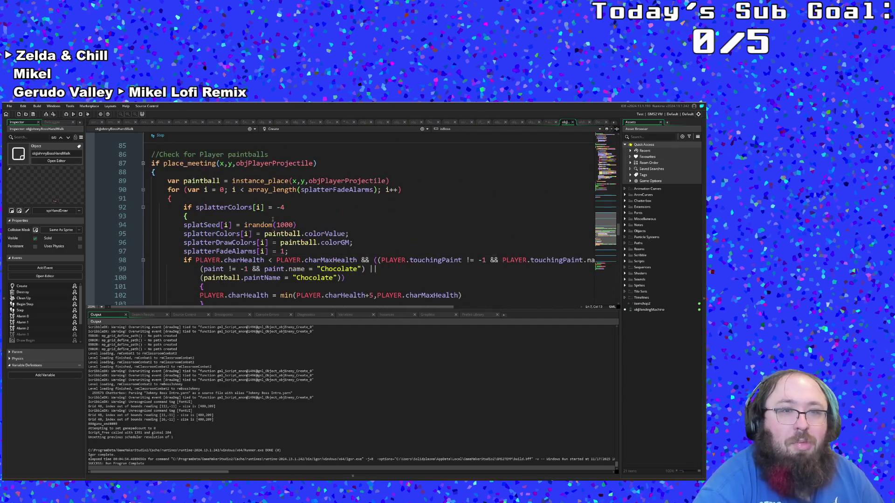
left_click(172, 198)
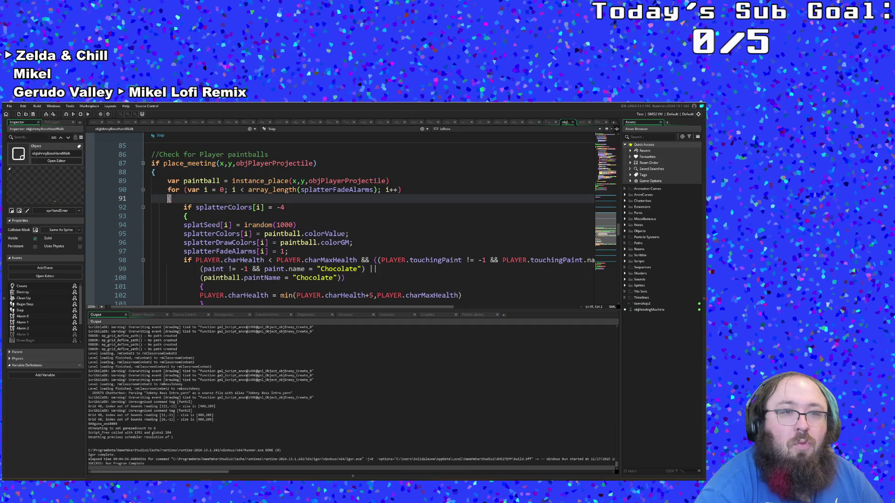
scroll(177, 197, "down", 12)
scroll(183, 193, "up", 12)
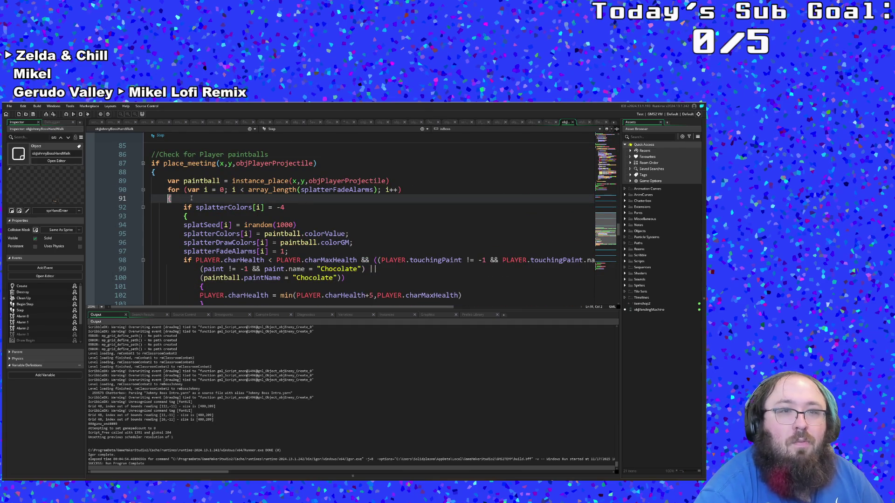
left_click(187, 213)
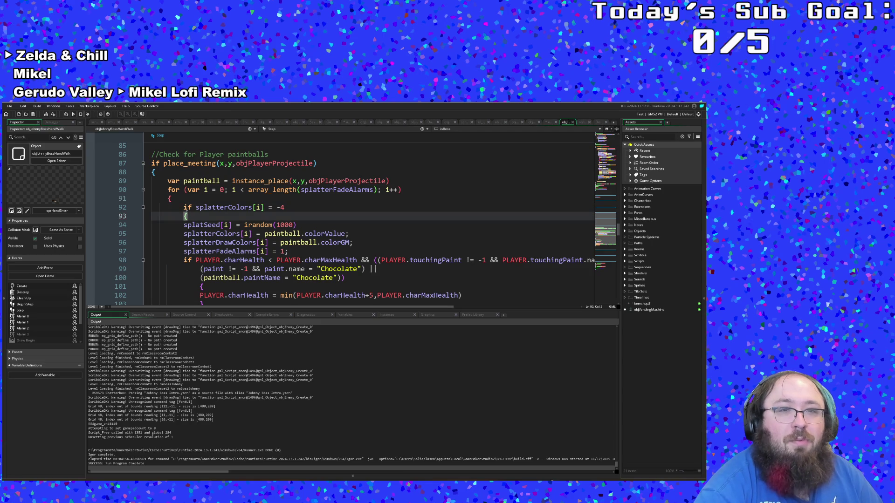
scroll(186, 213, "down", 12)
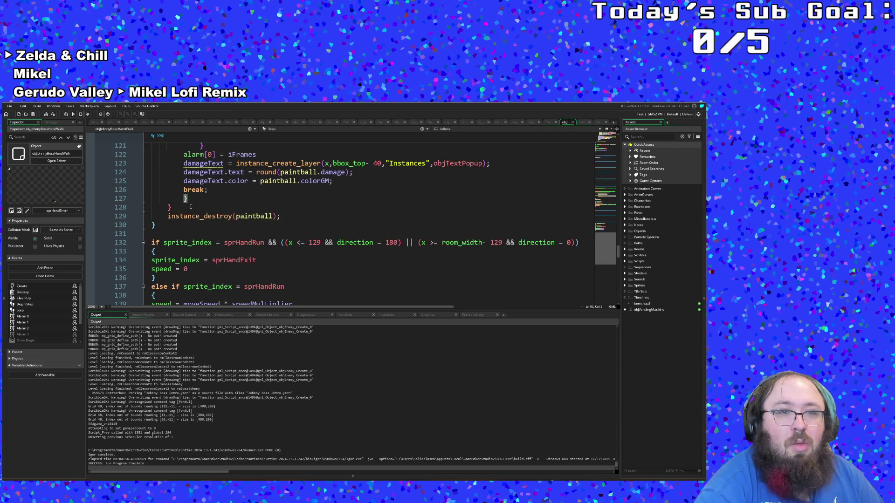
scroll(190, 206, "up", 12)
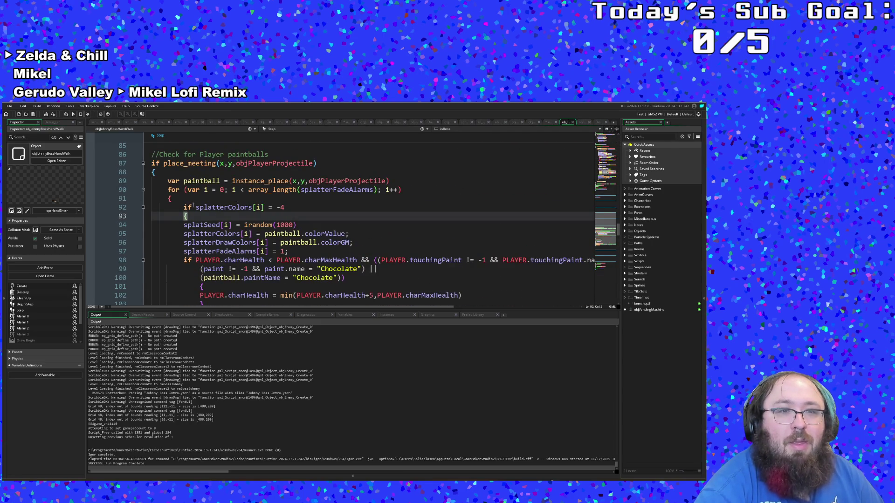
scroll(193, 205, "down", 14)
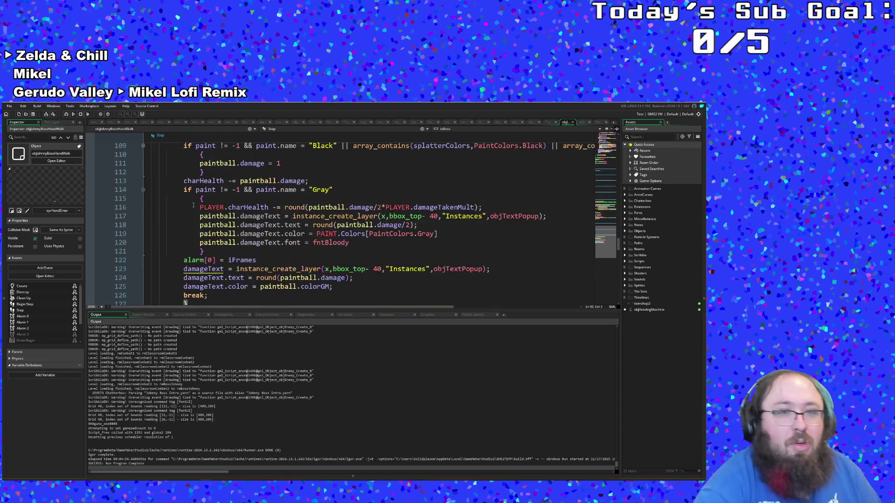
scroll(193, 206, "down", 4)
scroll(193, 206, "up", 6)
left_click(193, 207)
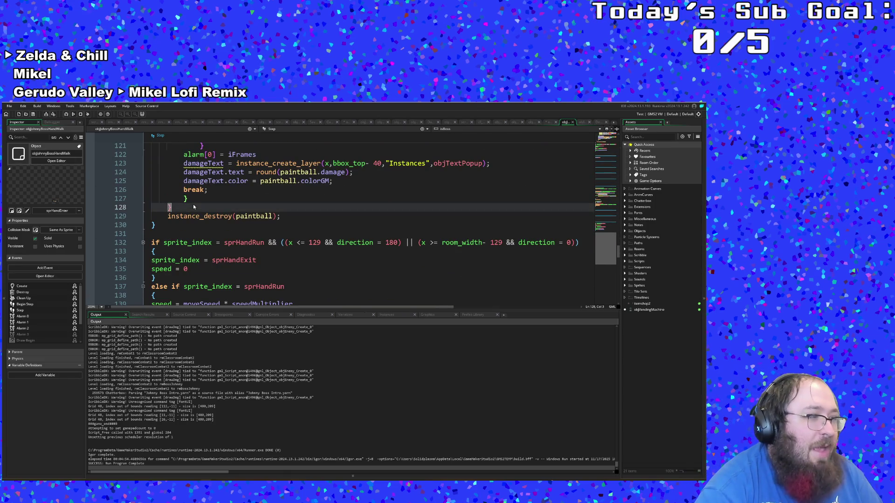
scroll(193, 204, "up", 10)
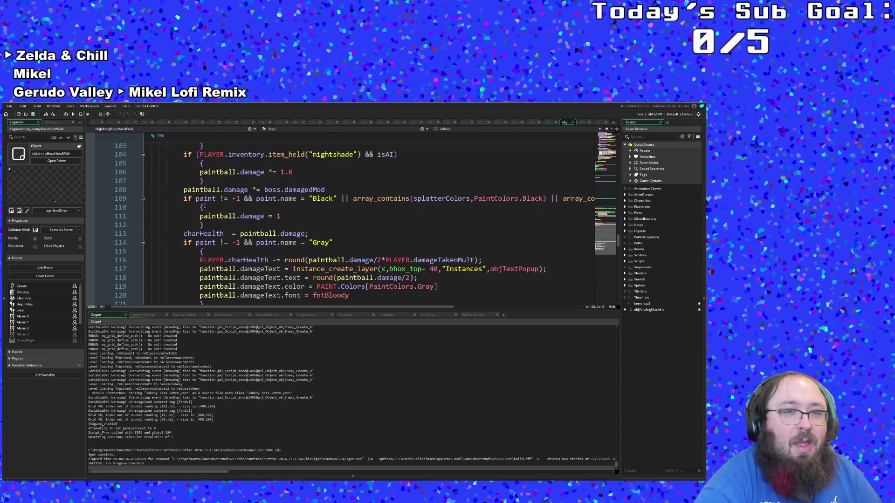
Inspect the player health condition on line 98 and the Create event's currentState setup.
left_click(9, 105)
key("Escape")
left_click(194, 208)
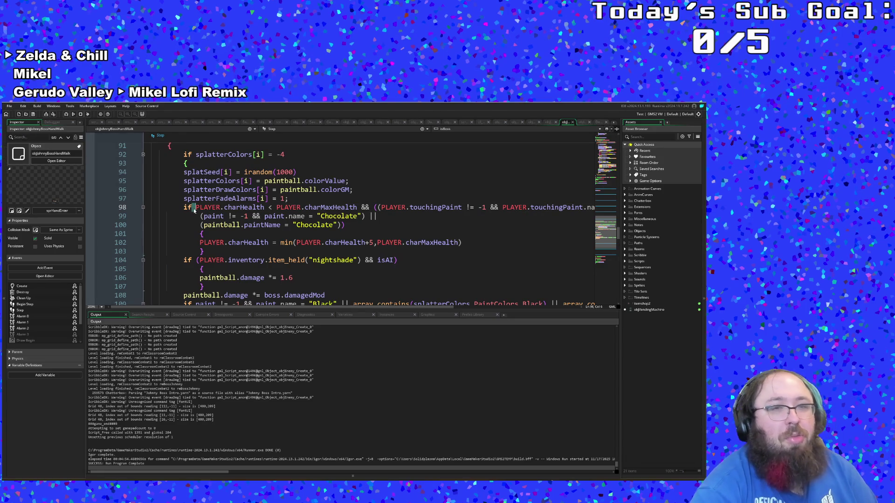
scroll(194, 210, "up", 8)
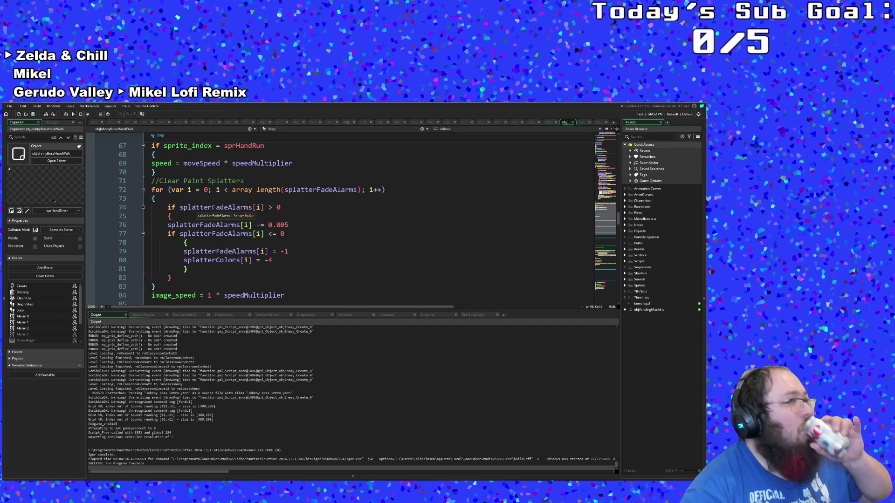
scroll(205, 211, "up", 20)
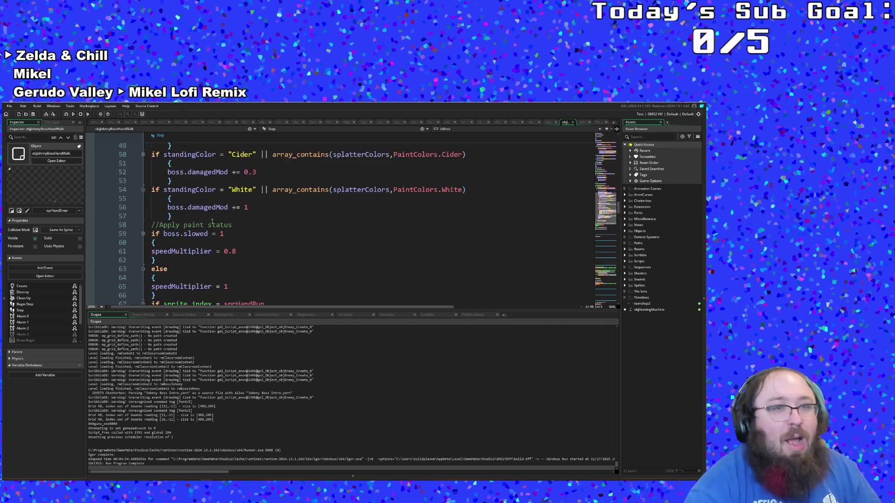
scroll(214, 217, "up", 15)
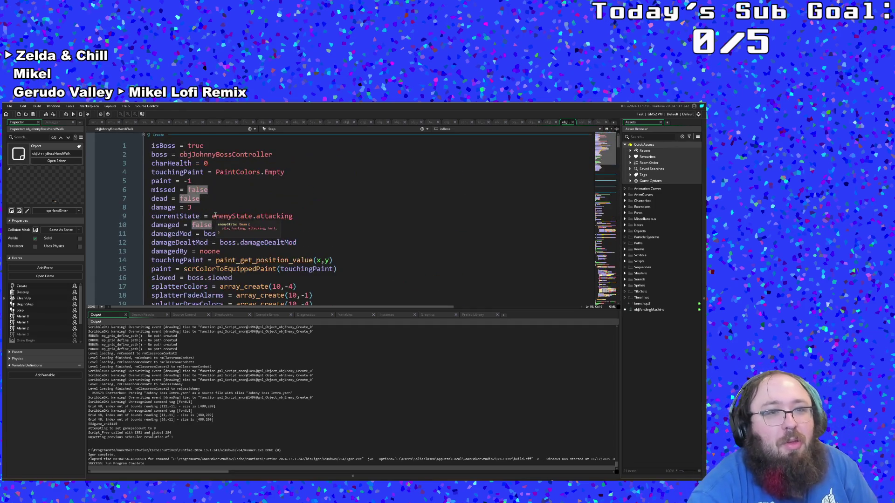
left_click(213, 216)
left_click(630, 137)
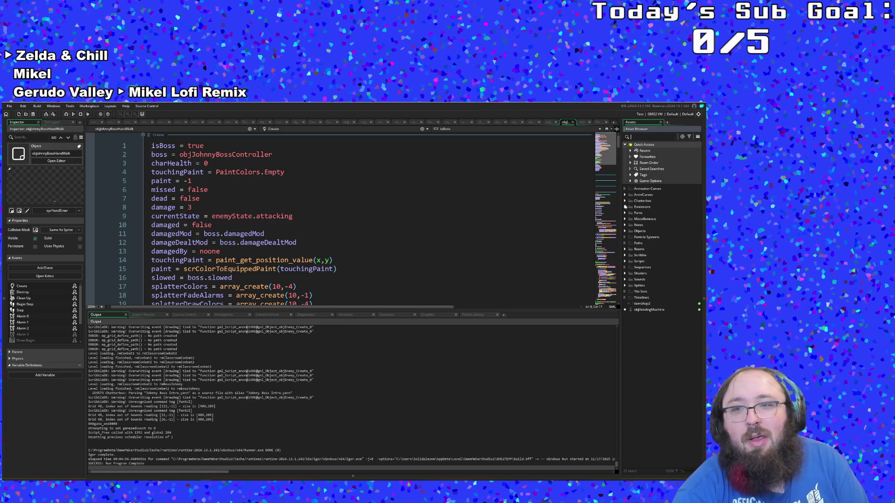
Create a new object named objStatUI in the Objects folder and open its Add Event list.
left_click(624, 232)
right_click(642, 231)
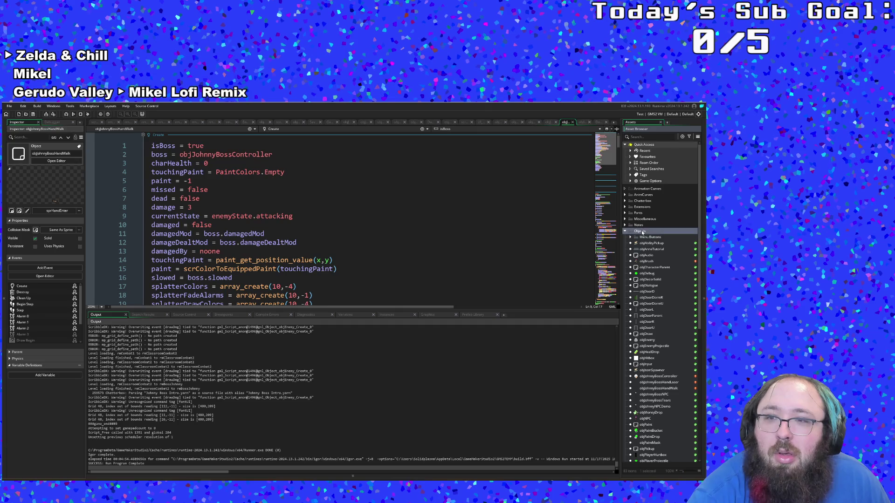
mouse_move(648, 233)
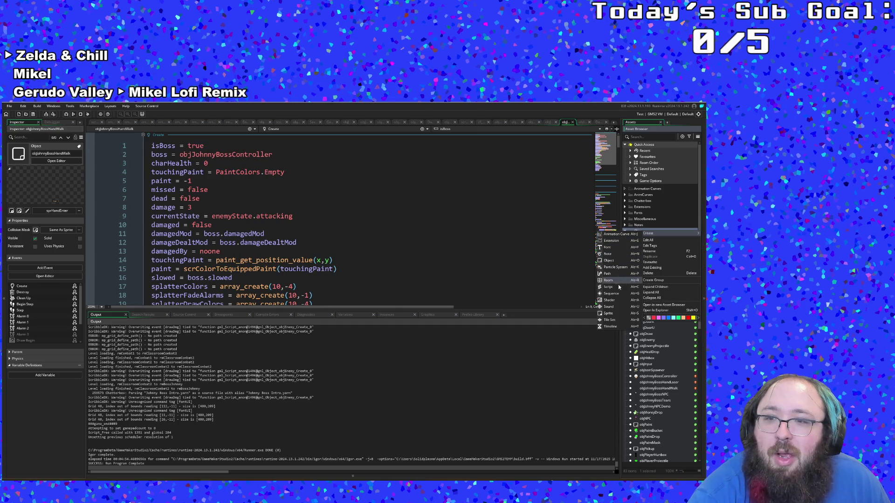
left_click(613, 260)
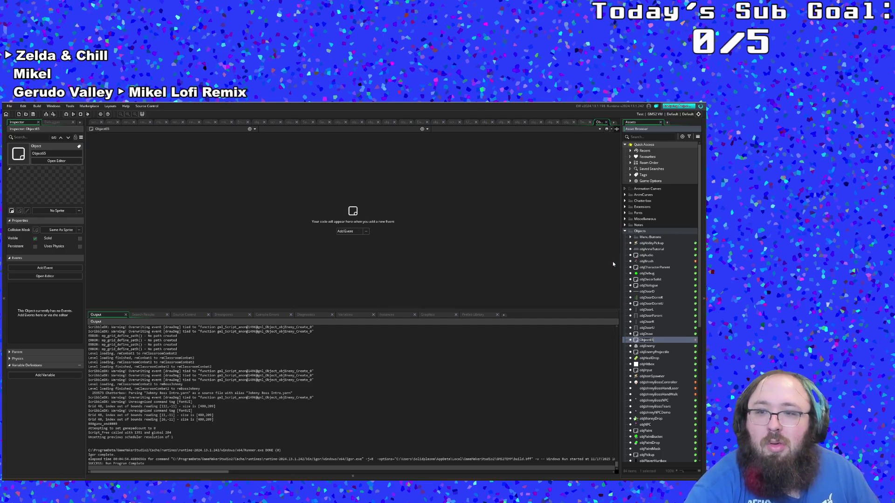
type("obj")
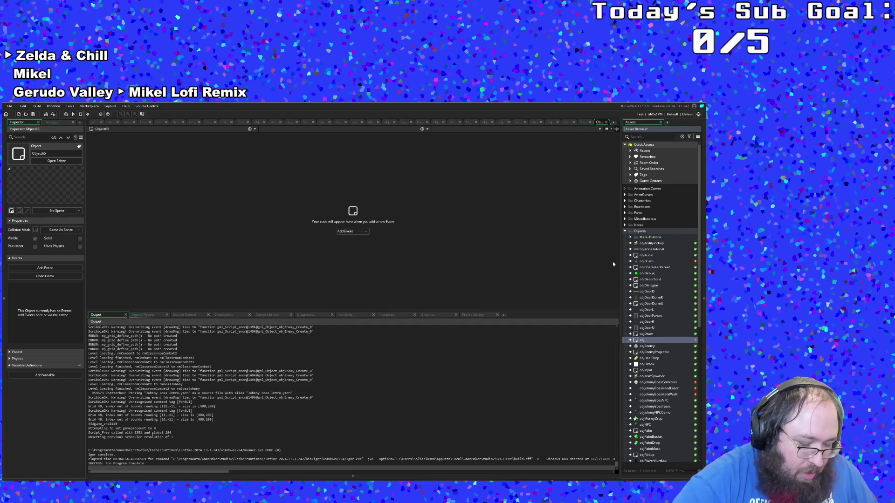
type("Sta")
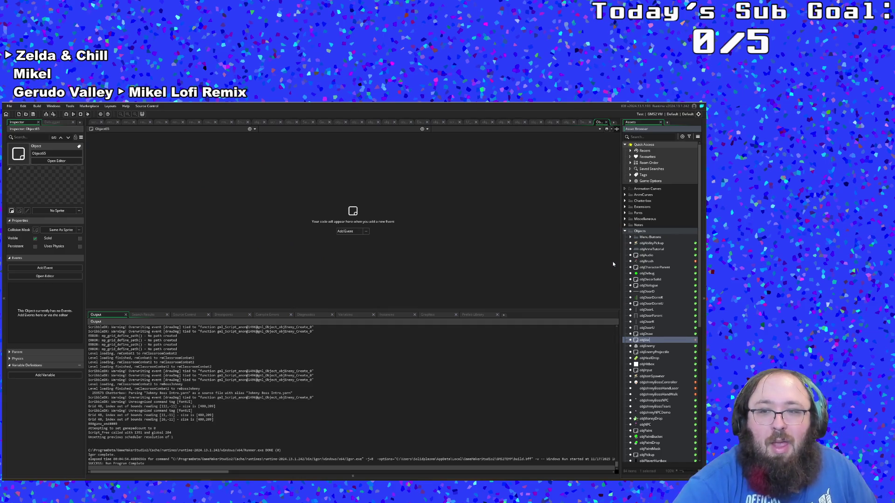
type("tU")
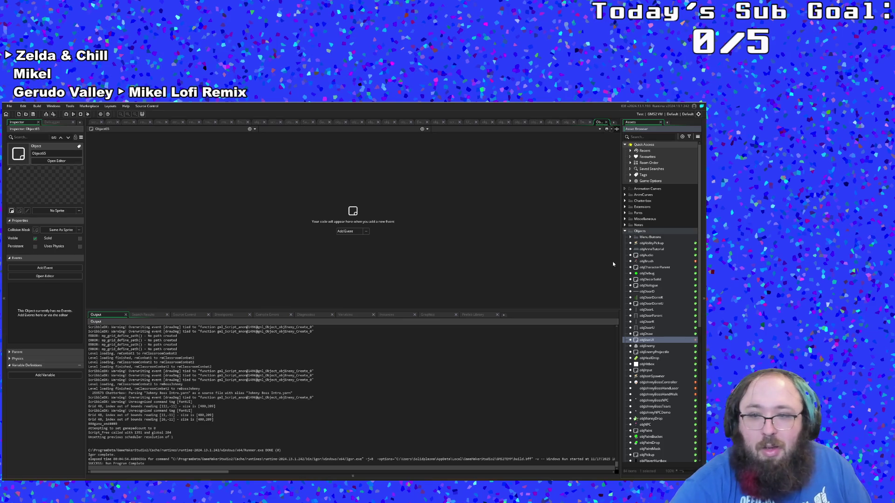
type("I")
key("Return")
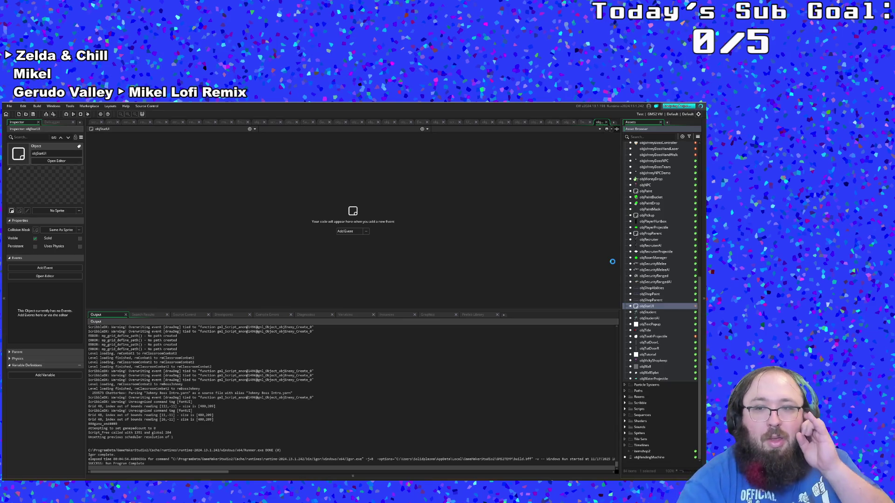
left_click(644, 307)
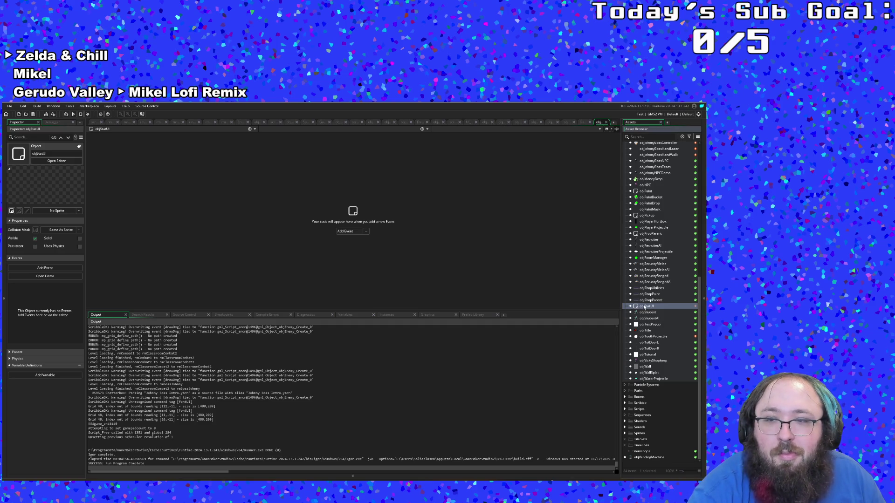
left_click(347, 231)
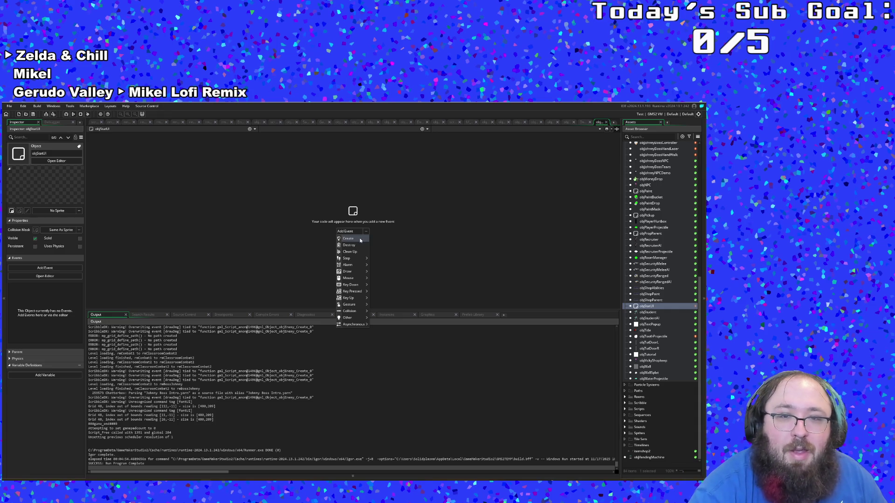
Add a Create event to objStatUI and try GAME. autocomplete entries on line 1.
left_click(360, 239)
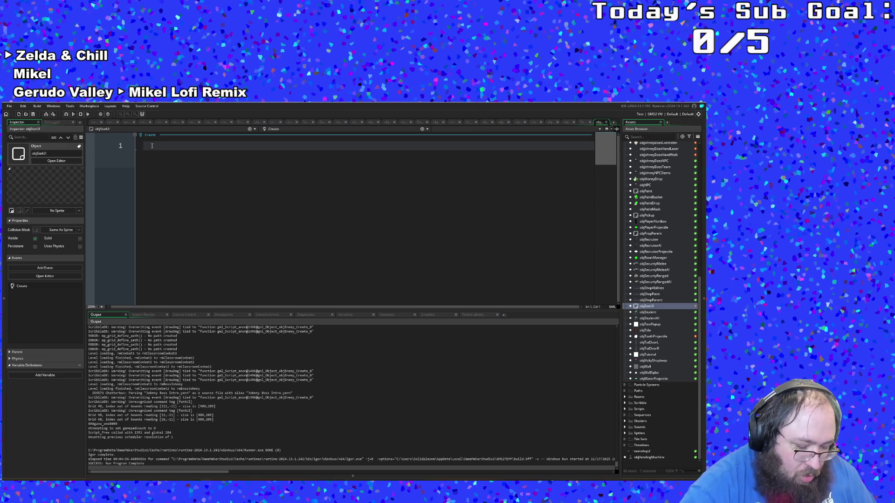
type("g")
key("BackSpace")
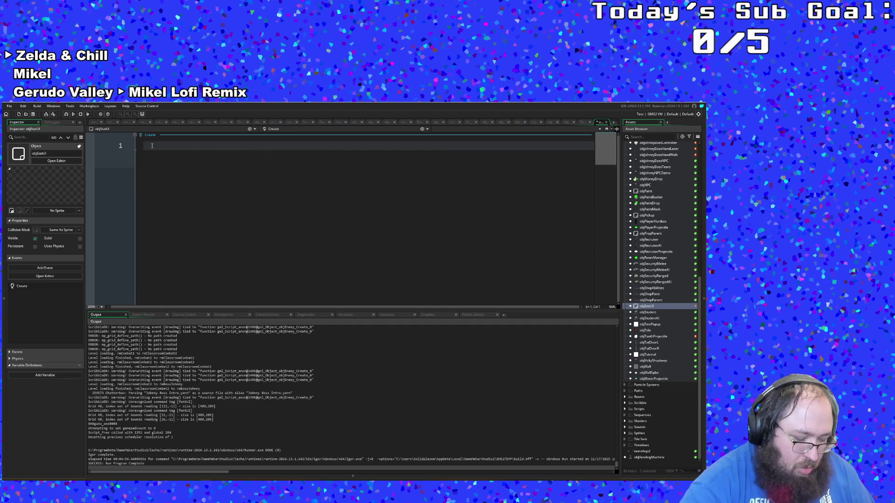
type("GAME")
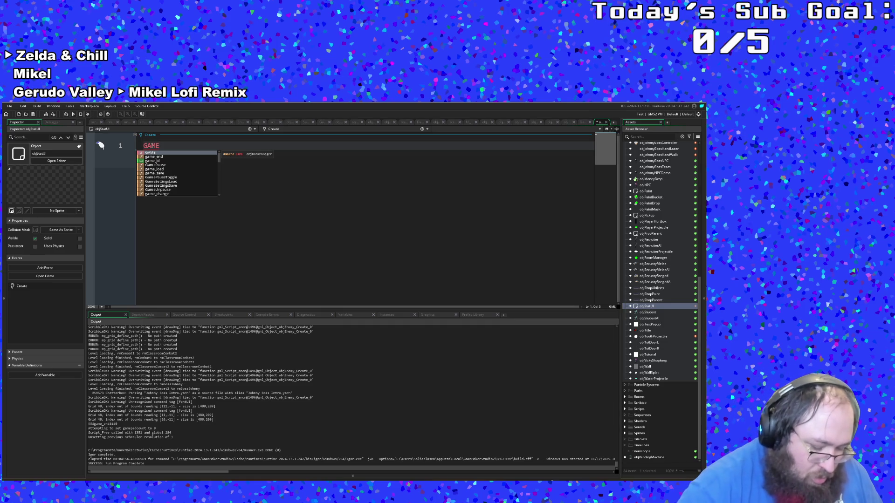
type(".gma")
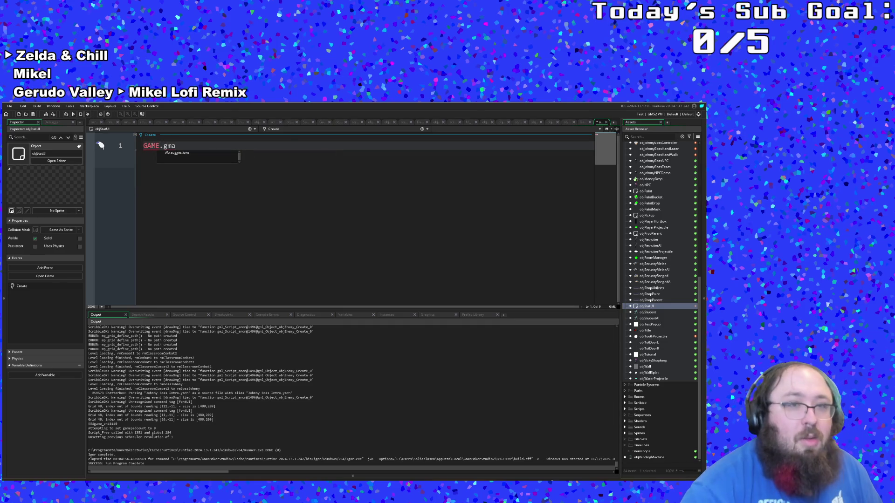
key("BackSpace")
key("BackSpace")
key("BackSpace")
type("paus")
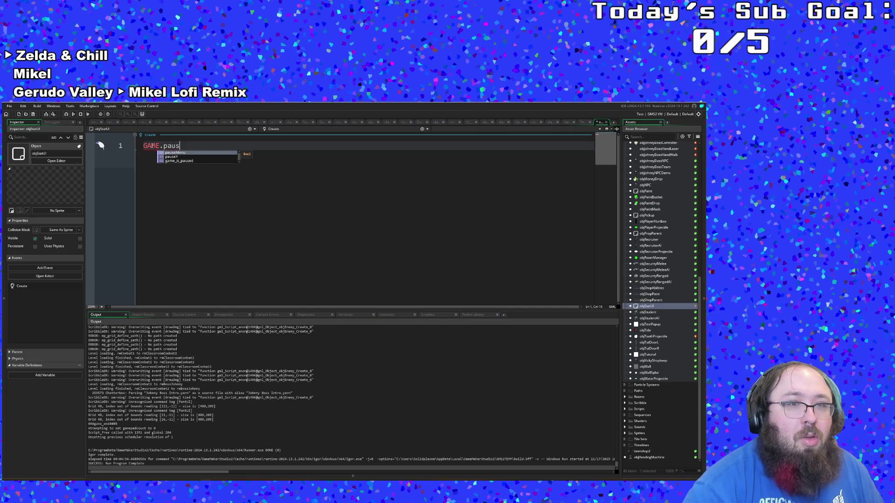
key("BackSpace")
key("BackSpace")
key("BackSpace")
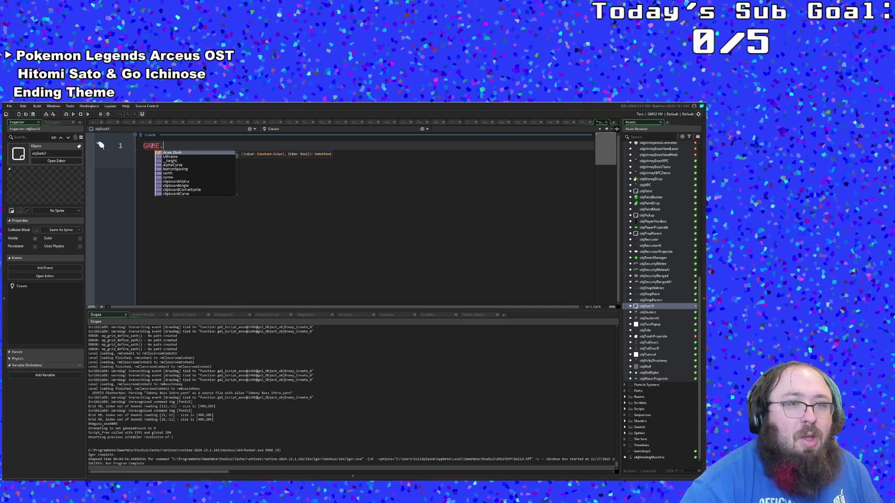
Browse pause, game_ and GAME. suggestions, then type pause_game on line 1.
type("g")
key("BackSpace")
key("BackSpace")
key("BackSpace")
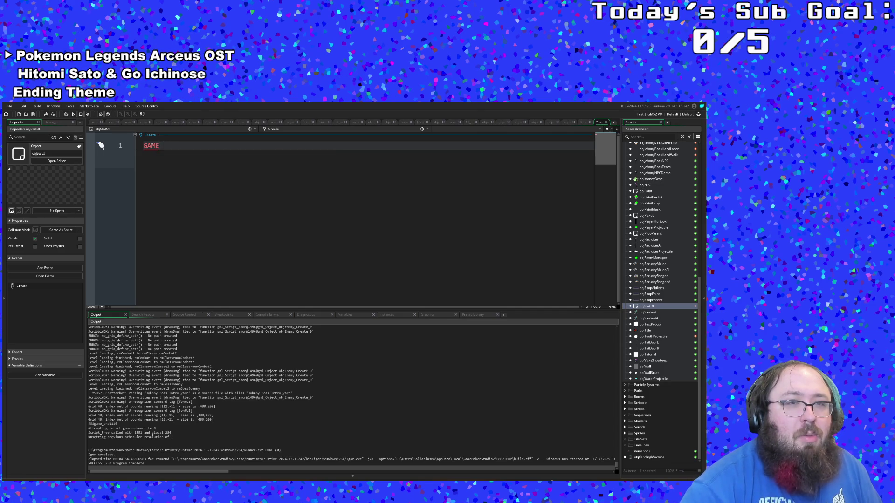
type("pause_ga")
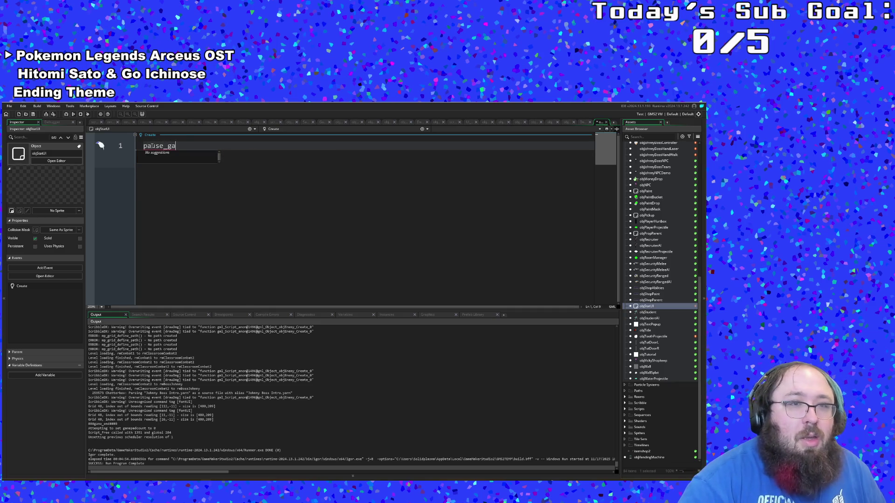
key("BackSpace")
key("BackSpace")
key("BackSpace")
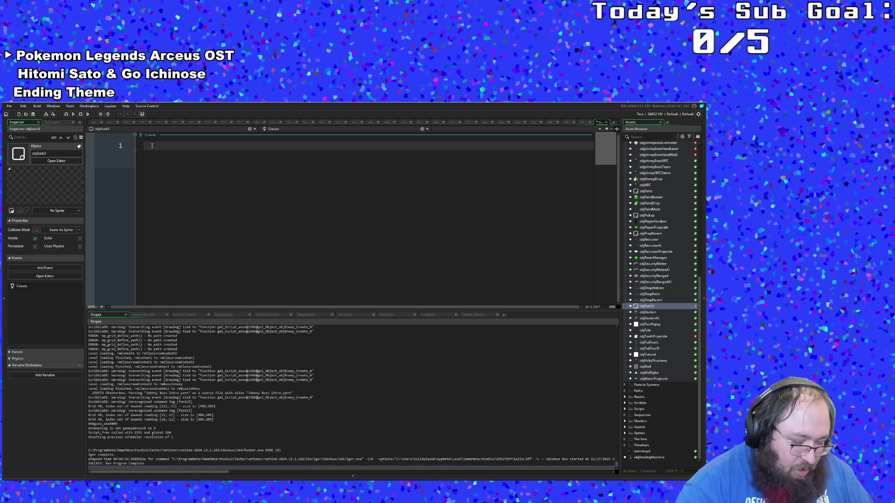
type("game")
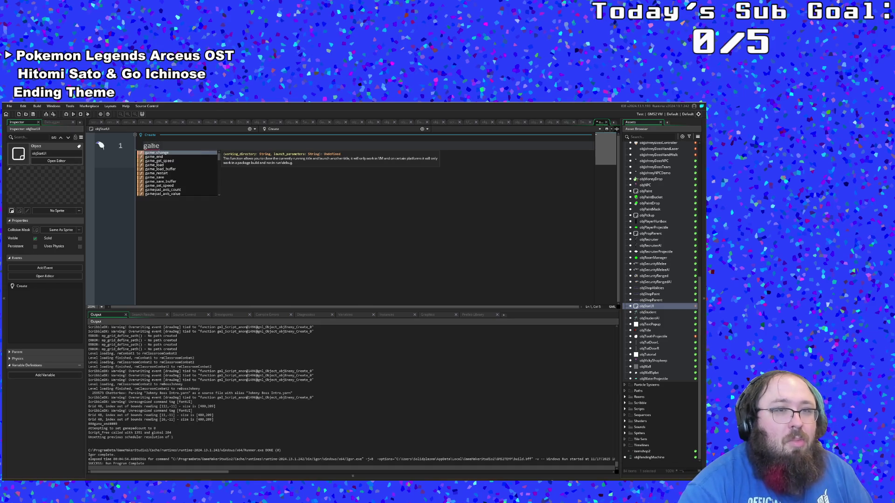
key("Escape")
type("_")
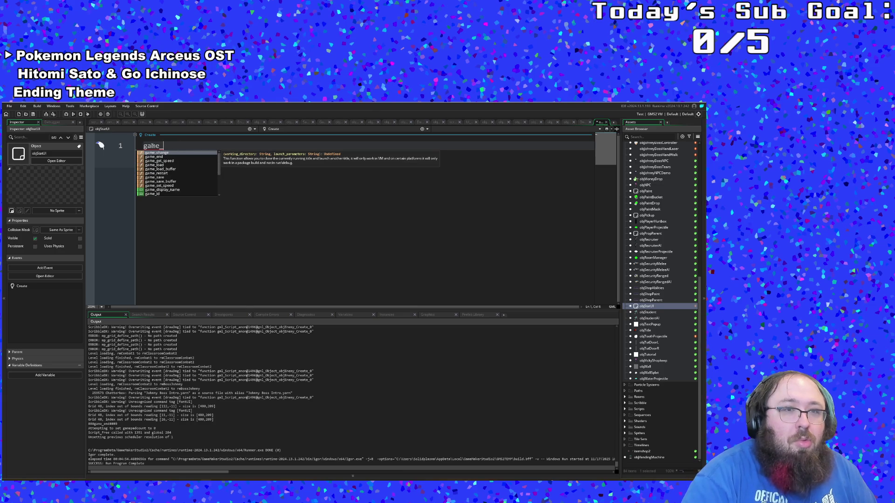
key("BackSpace")
key("BackSpace")
key("BackSpace")
type("G")
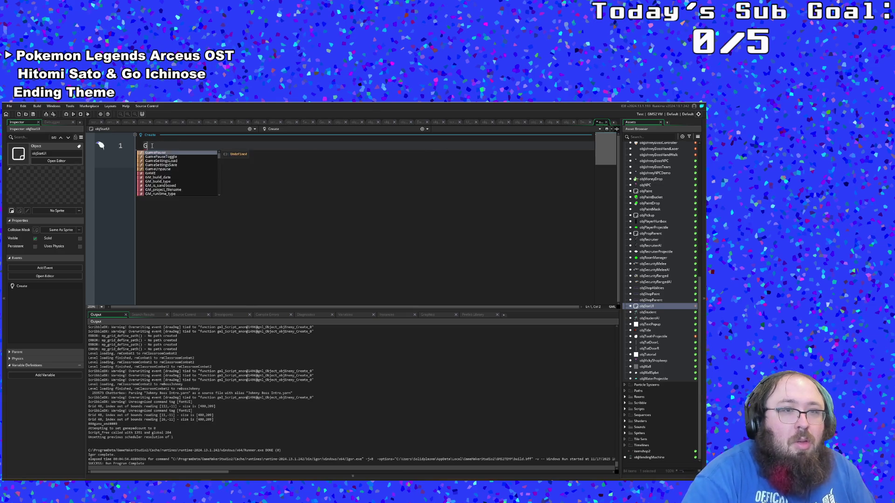
type("AME.ga")
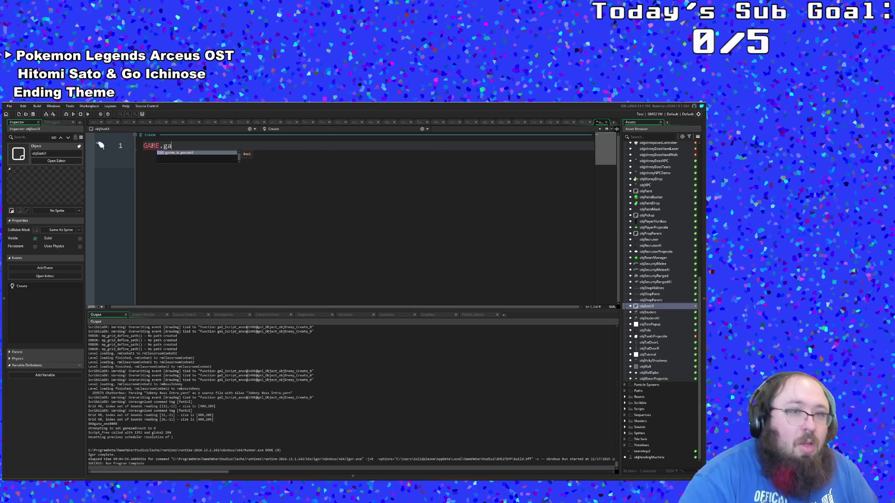
key("BackSpace")
key("BackSpace")
key("BackSpace")
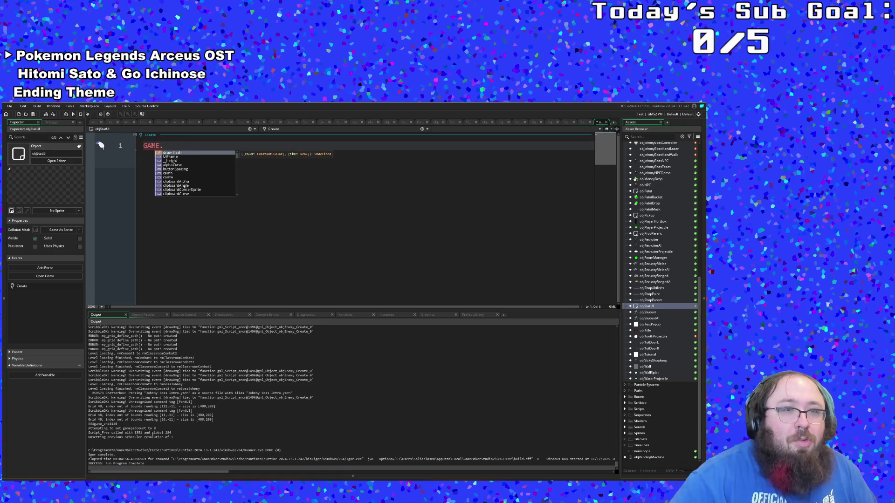
key("Down")
key("Down")
key("Down")
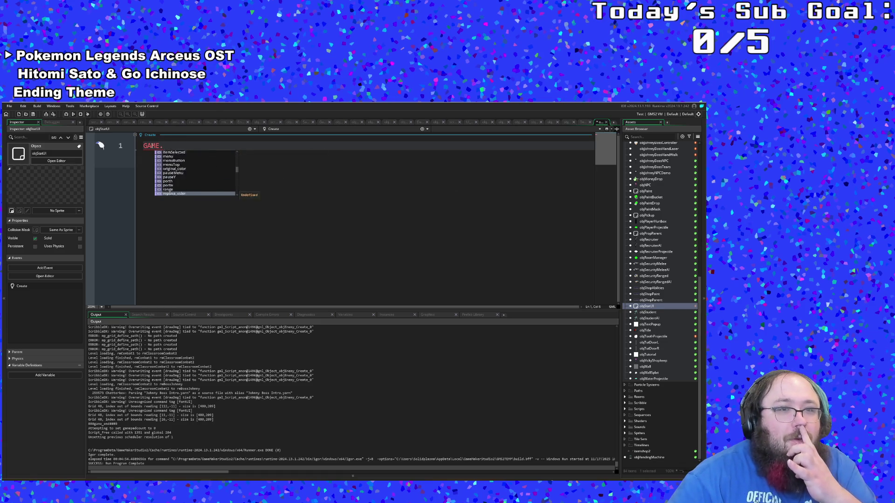
key("Down")
key("Down")
key("Down")
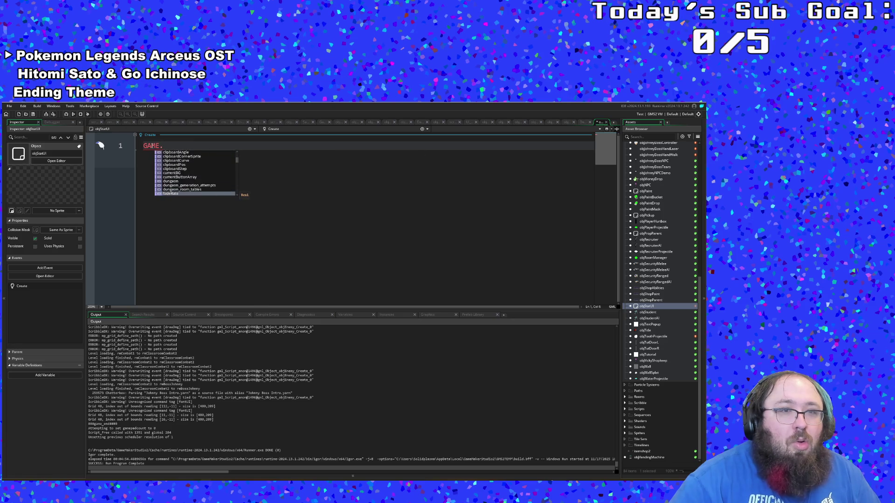
key("BackSpace")
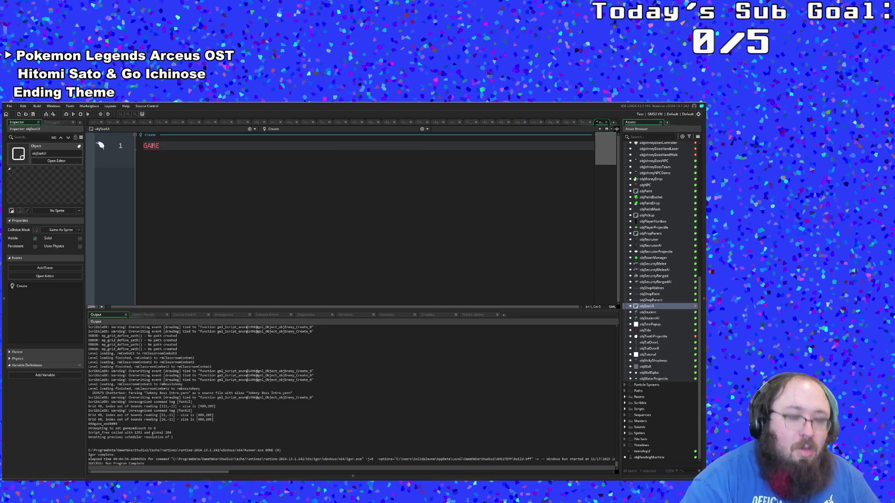
key("BackSpace")
key("BackSpace")
key("BackSpace")
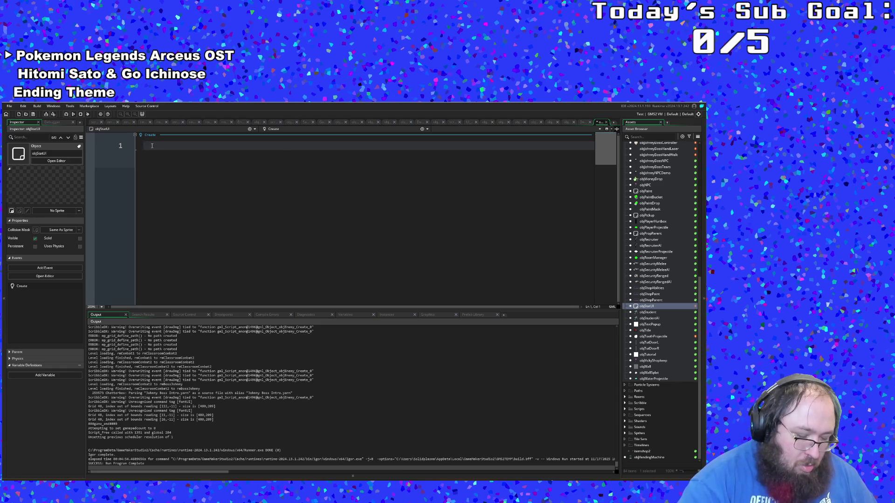
type("pause")
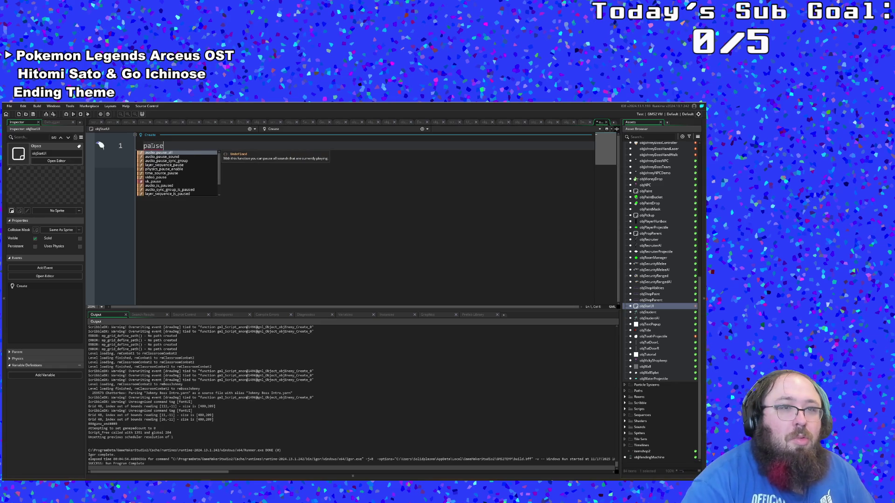
type("_game")
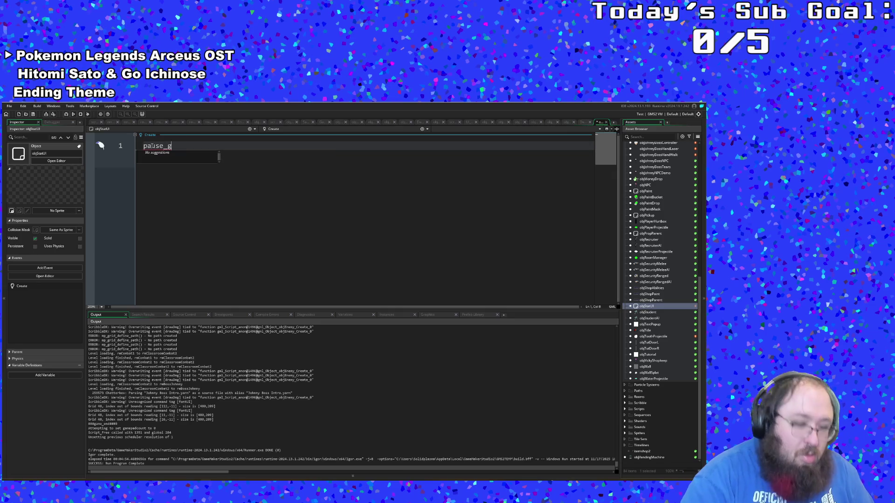
Search the whole project for GAME_PAUSE, then pause_game, then just pause.
key("BackSpace")
key("BackSpace")
key("BackSpace")
key("BackSpace")
key("BackSpace")
key("BackSpace")
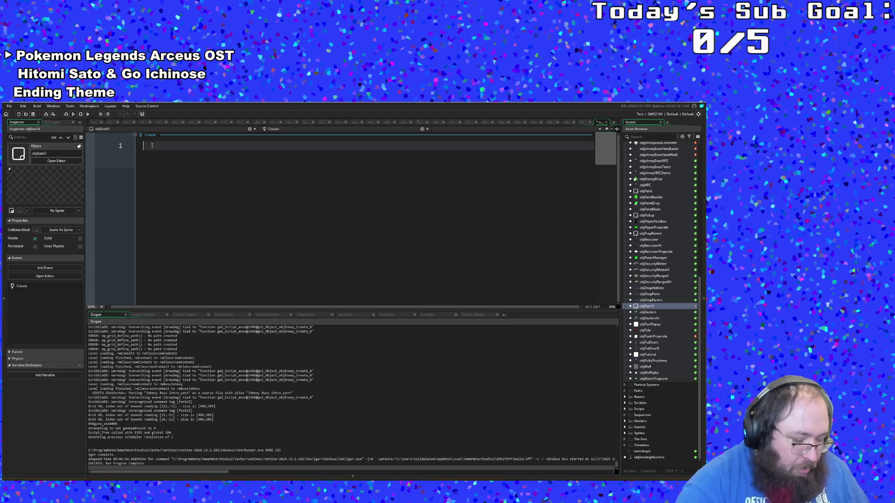
key("ctrl+shift+f")
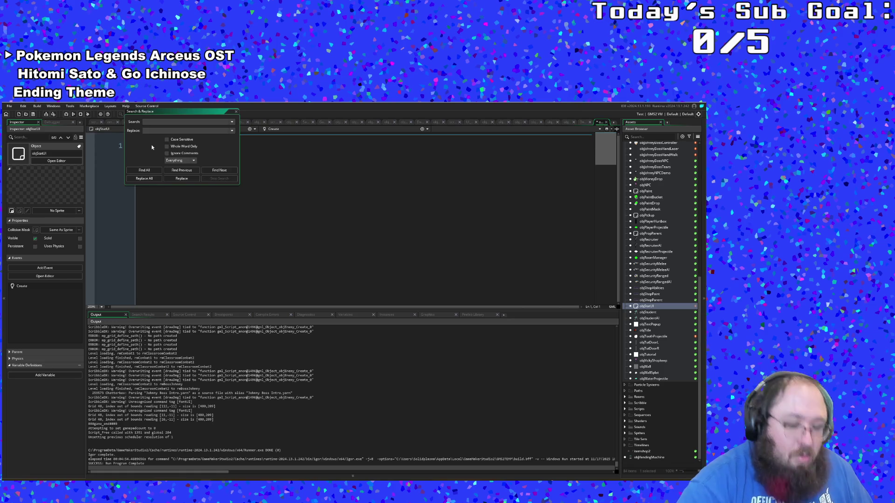
type("GAME")
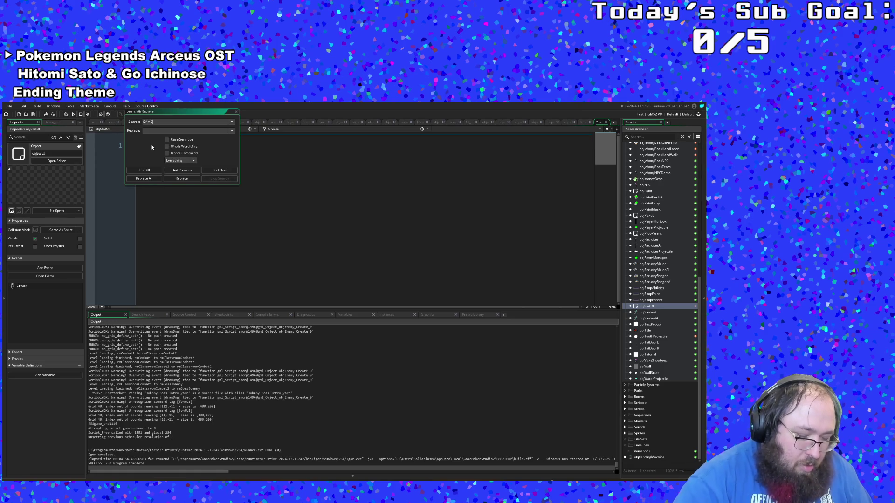
type("_PAUSE")
key("Return")
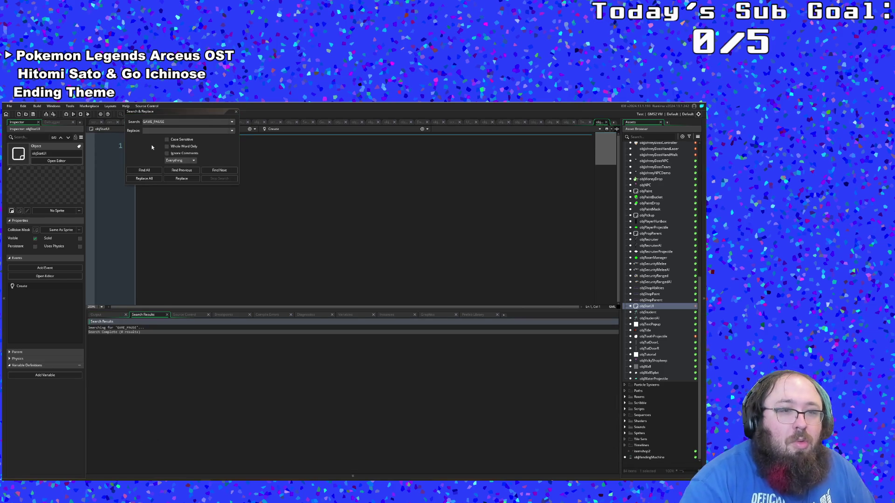
left_click(161, 122)
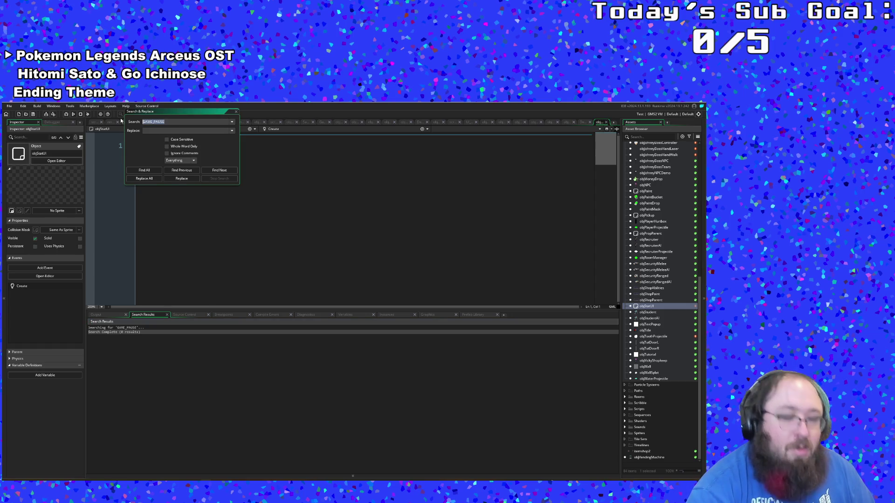
type("pause_game")
key("Return")
key("ctrl+shift+f")
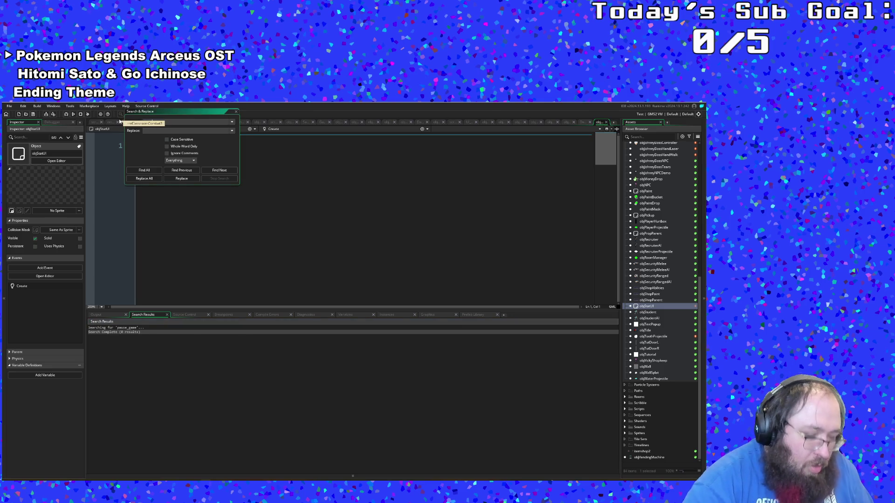
type("pause")
key("Return")
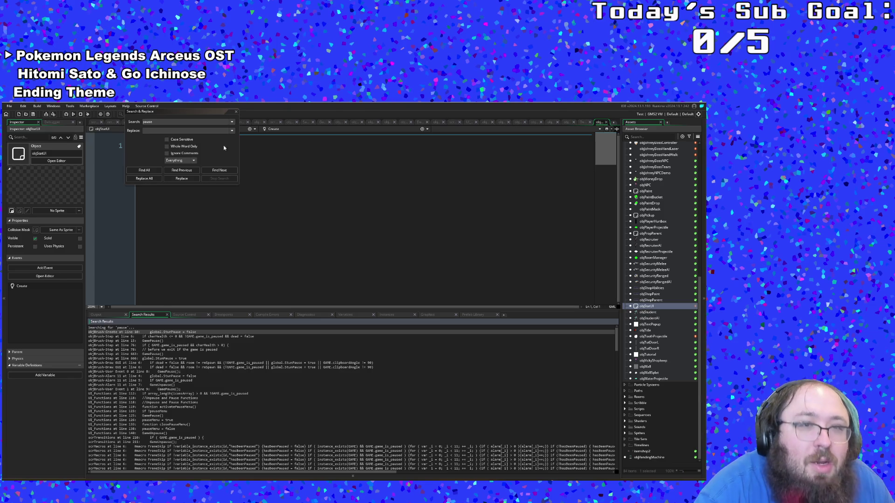
Close the search dialog and code editor, then reopen objStatUI.
left_click(236, 112)
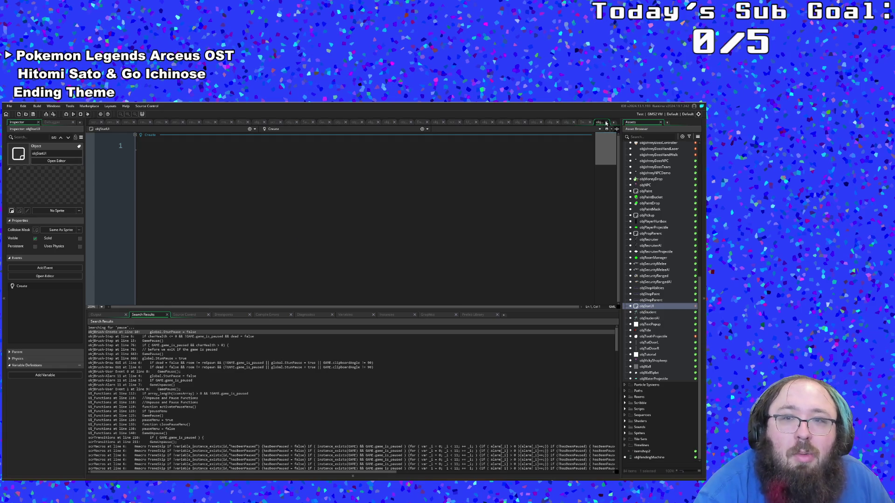
left_click(606, 123)
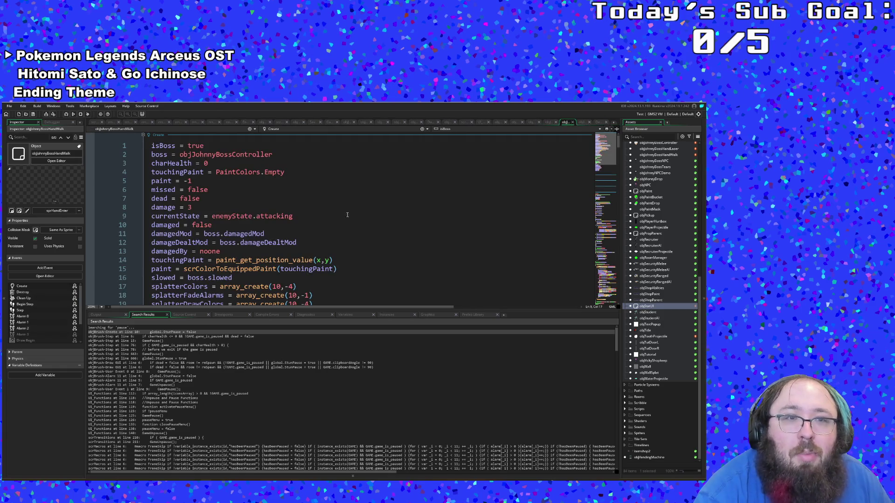
double_click(645, 306)
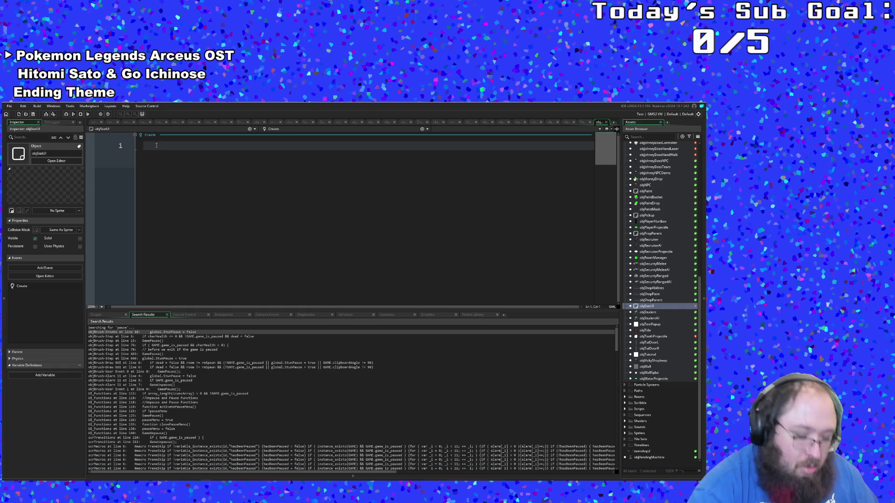
Call GamePause() in the Create event and leave a blank line above it.
type("Game")
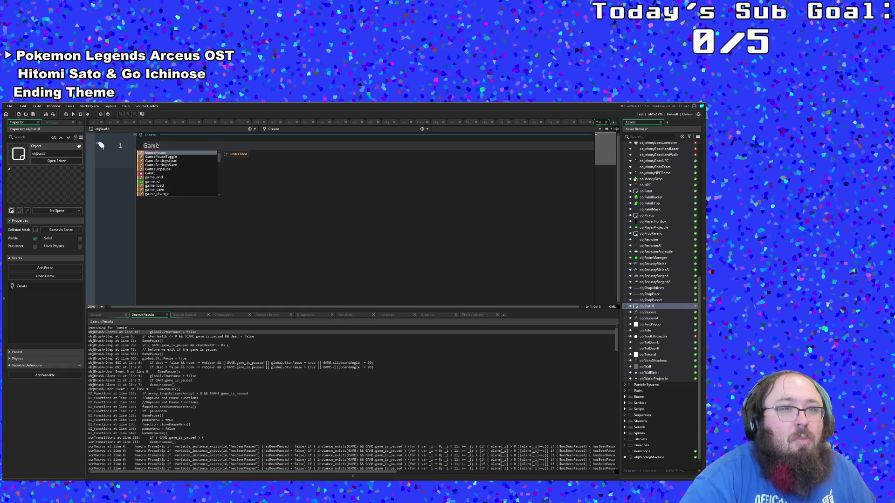
key("Return")
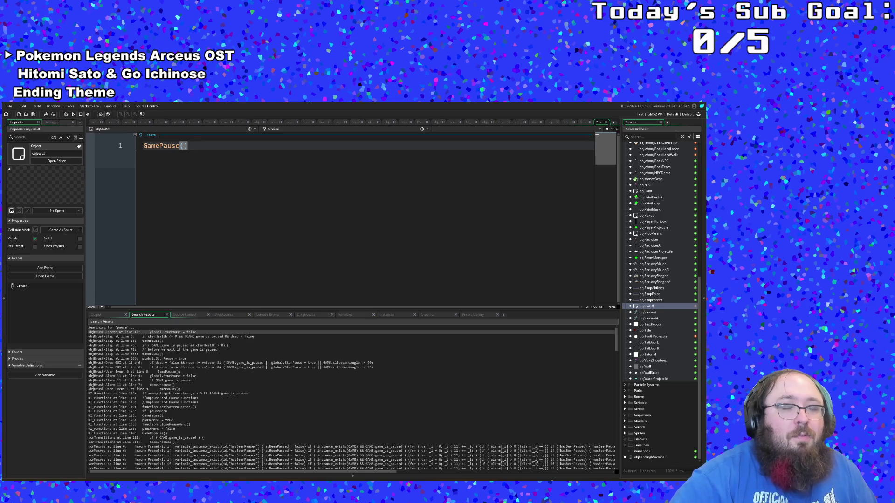
key("Home")
key("Return")
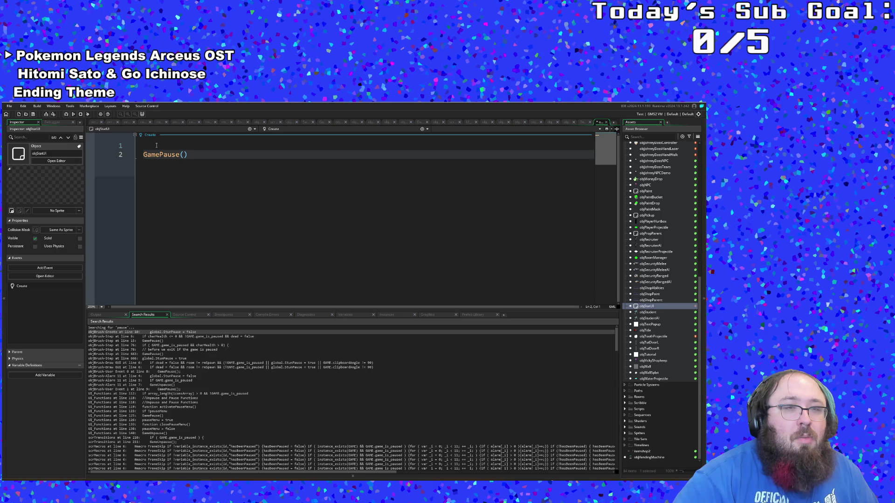
key("BackSpace")
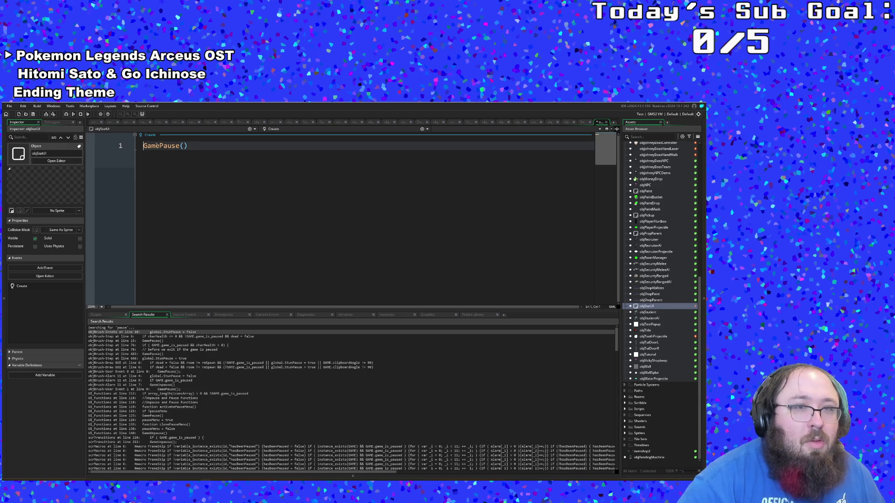
key("Return")
key("Up")
Above GamePause(), add if GAME.menu != menuLayer.None { instance_destroy() exit }.
type("if ")
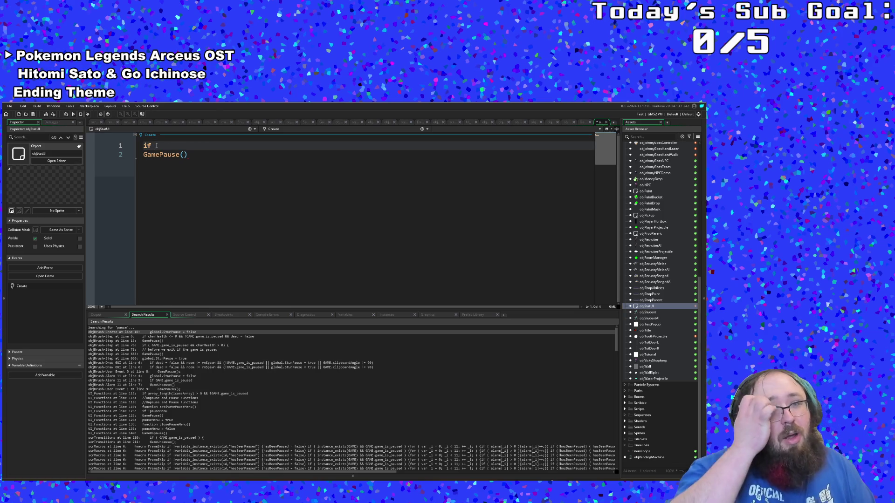
type("GAME")
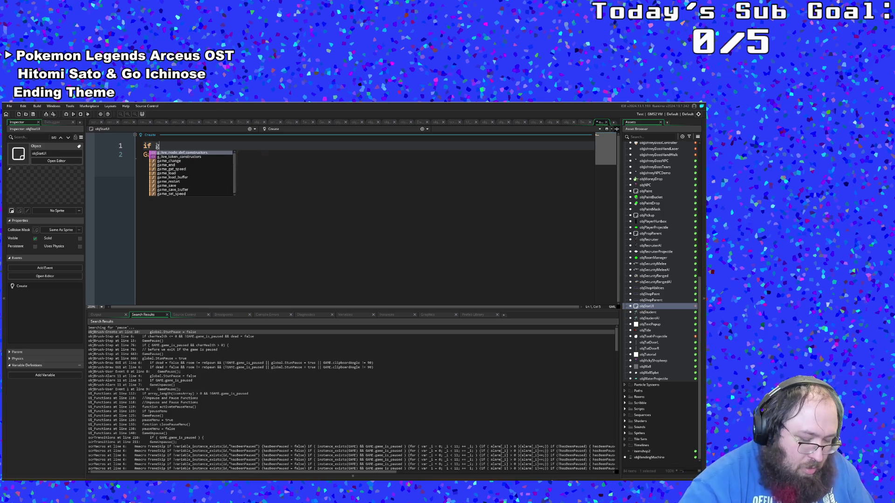
type(".")
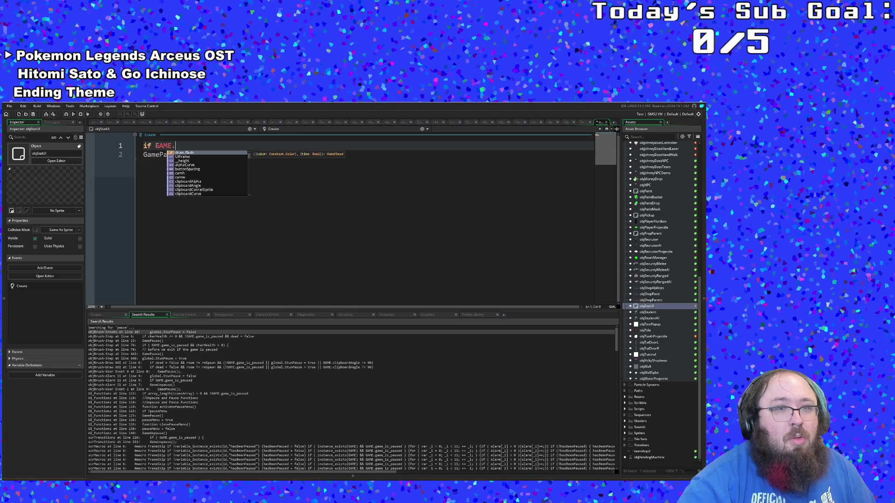
type("menu ")
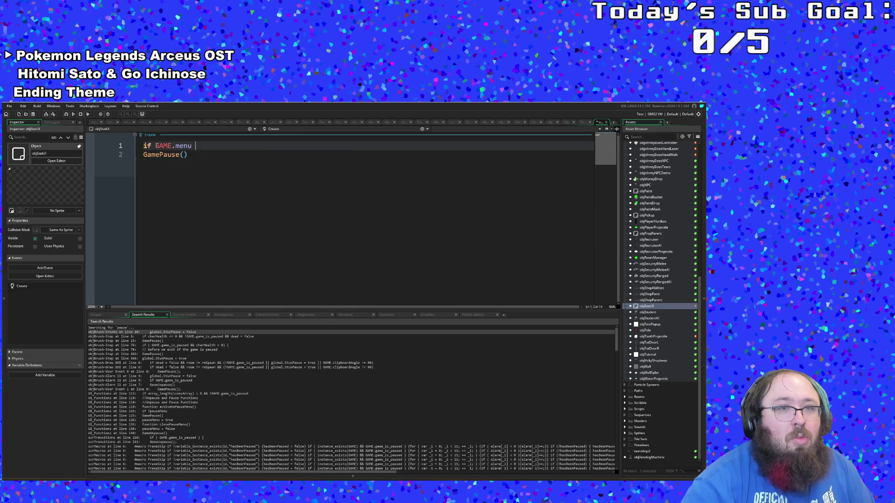
type("!=")
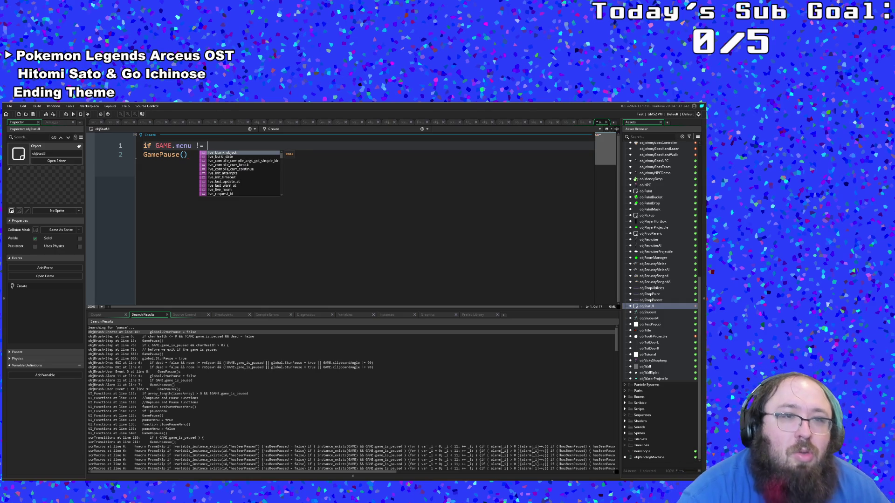
key("Escape")
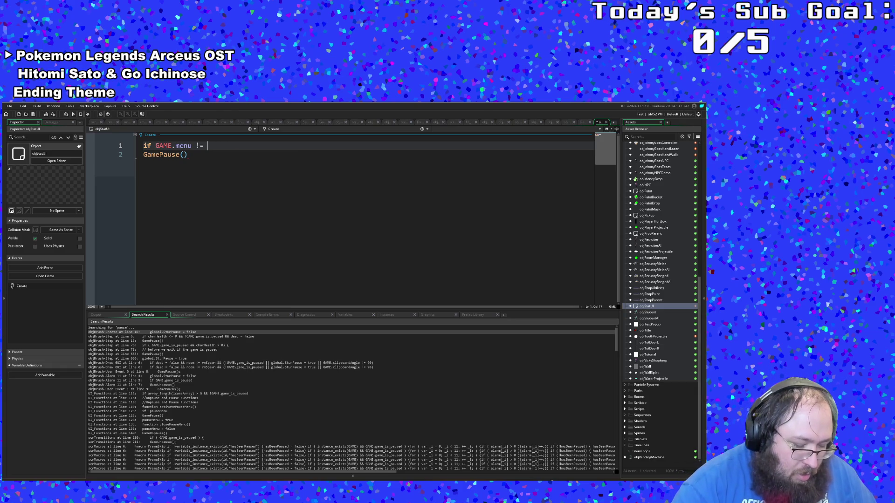
type("menu")
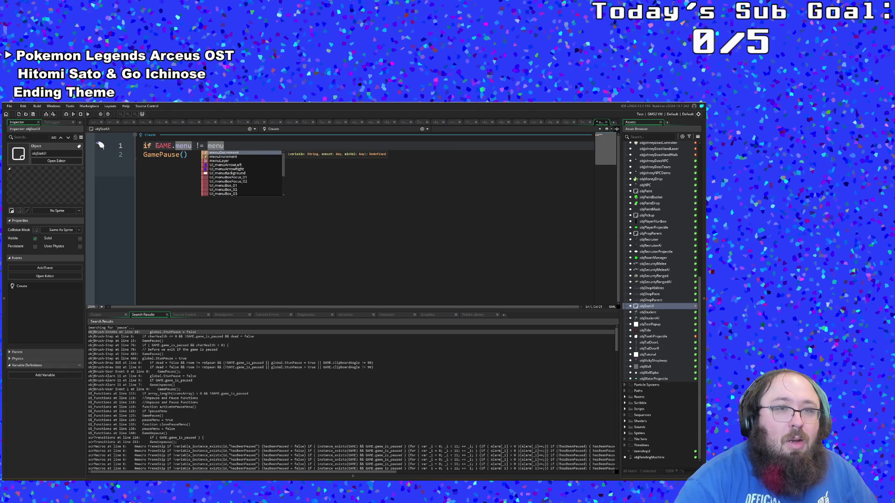
type("Layer.None")
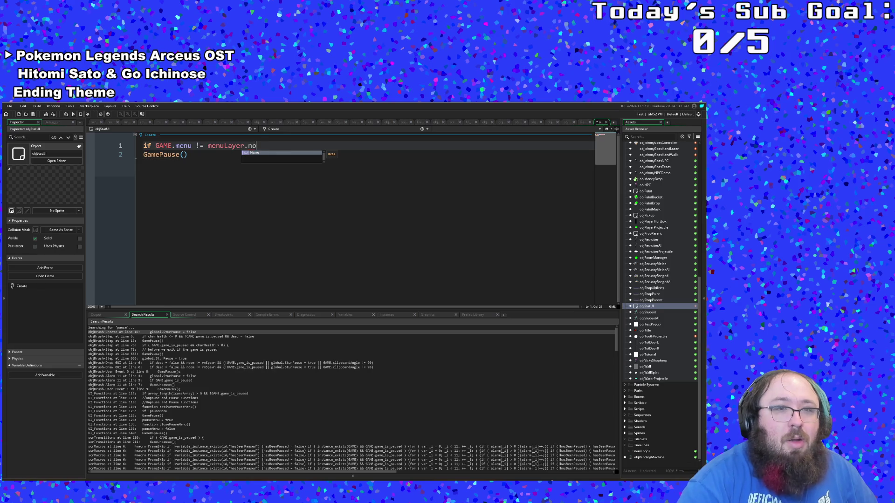
key("Return")
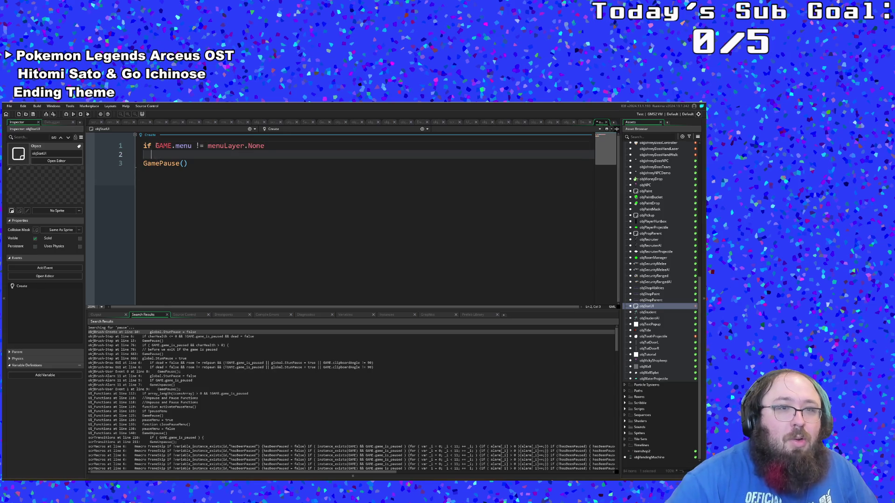
type("{")
key("Return")
key("Return")
type("}")
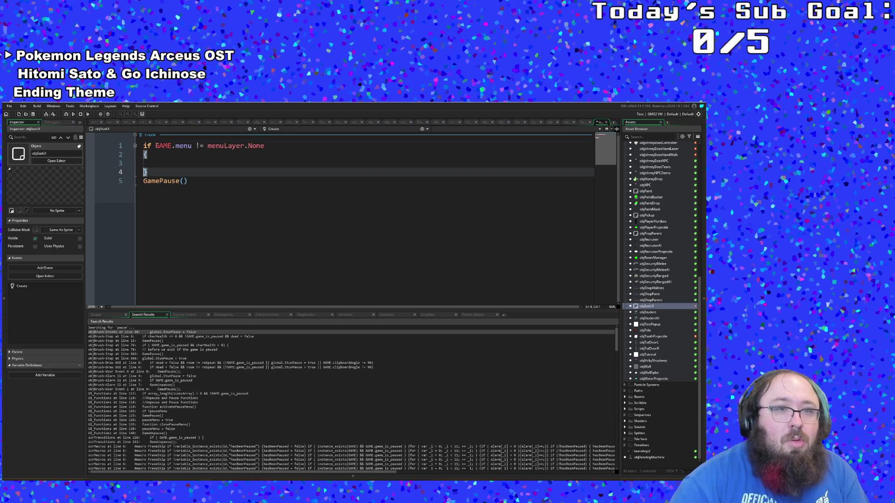
key("Up")
type("inst")
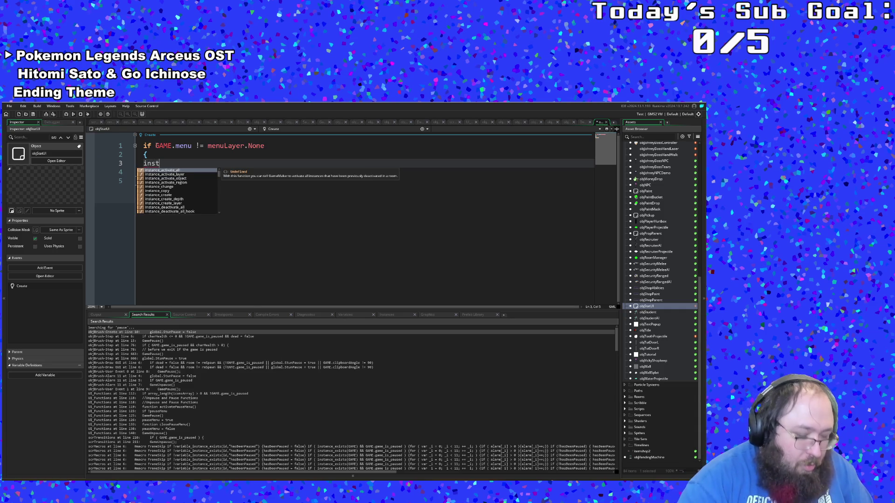
type("ance")
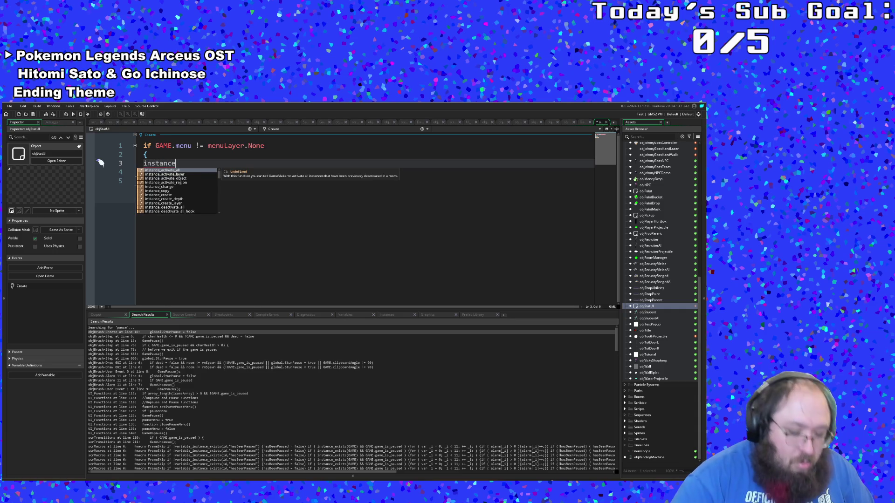
type("_dest")
key("Return")
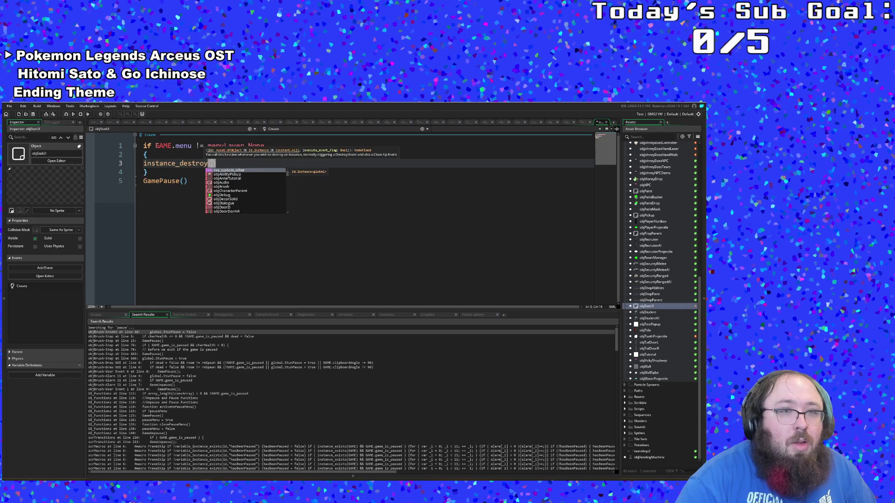
type(")")
key("Return")
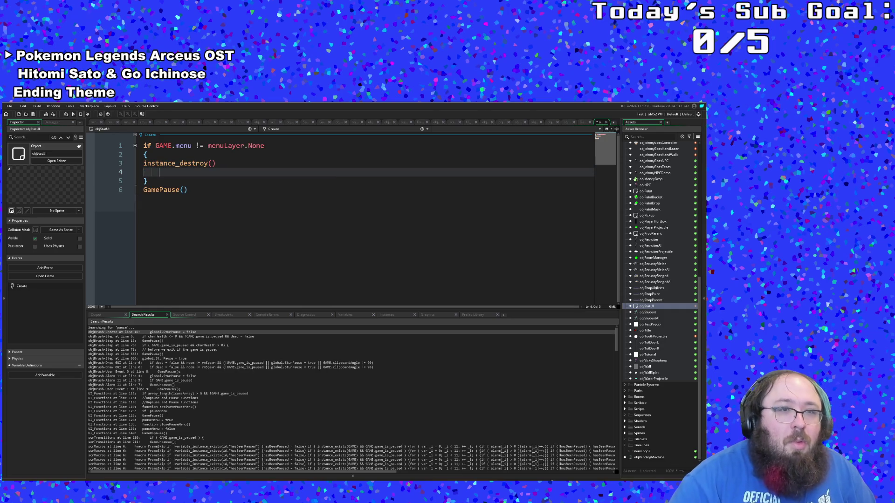
type("exit")
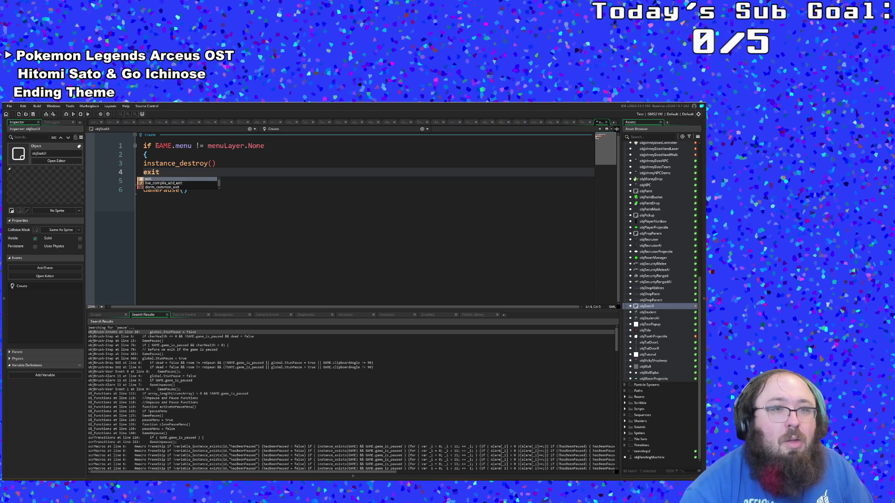
left_click(237, 192)
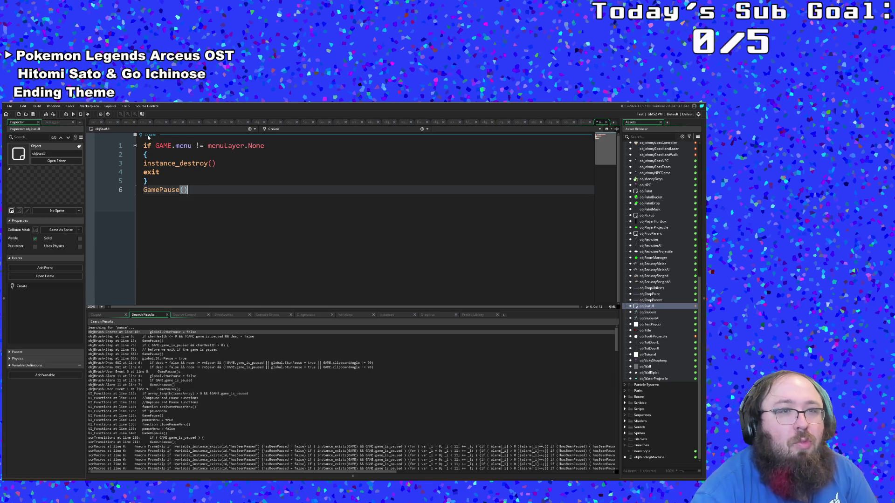
Add a Step > Step event to objStatUI from the Create event's Add Event menu.
right_click(148, 136)
left_click(236, 202)
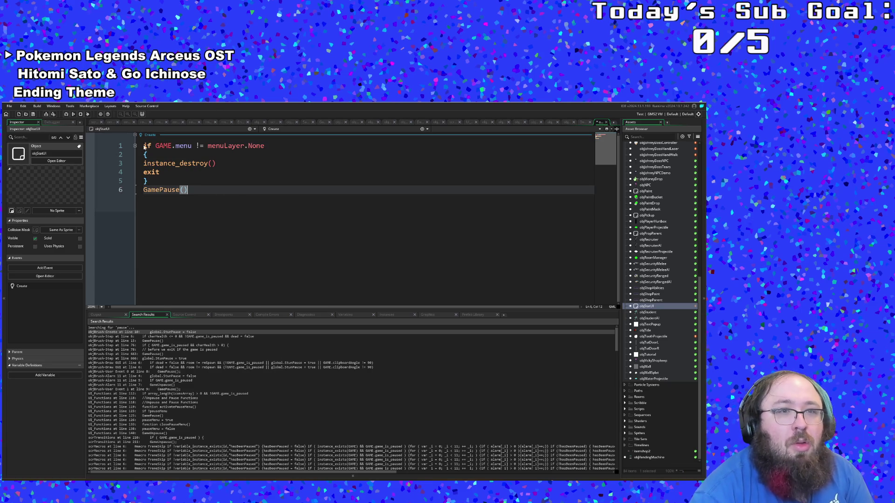
right_click(147, 137)
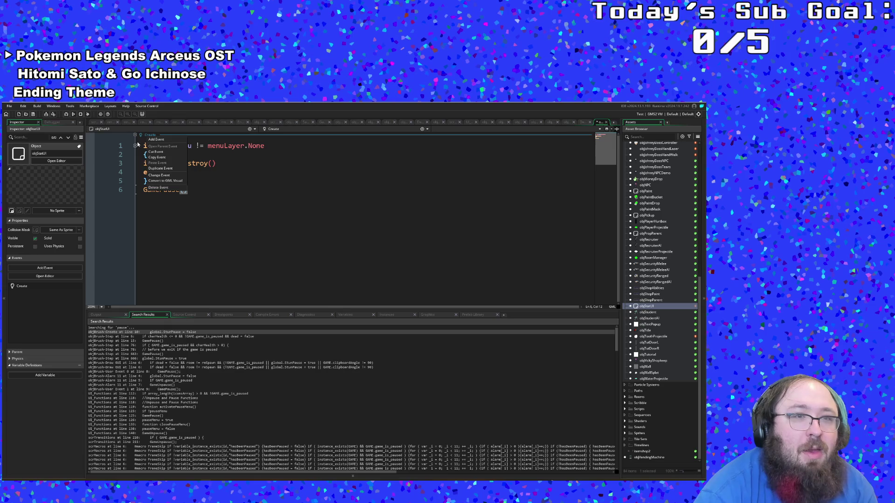
left_click(156, 139)
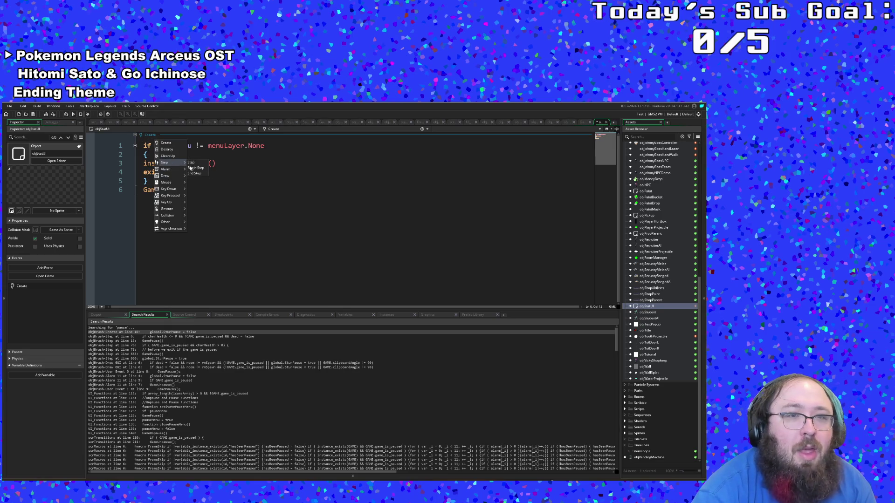
left_click(191, 163)
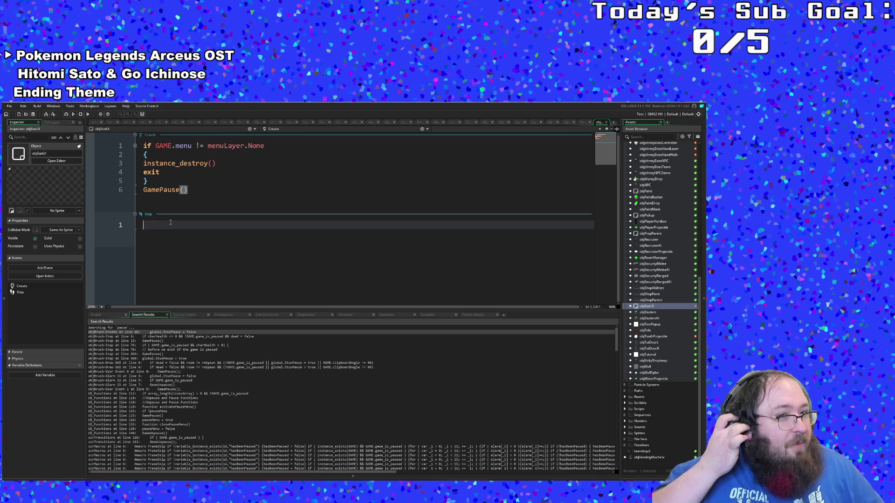
Start the Step event with if (INPUT.button_pressed[Buttons.Pause]() as the first check.
type("if ")
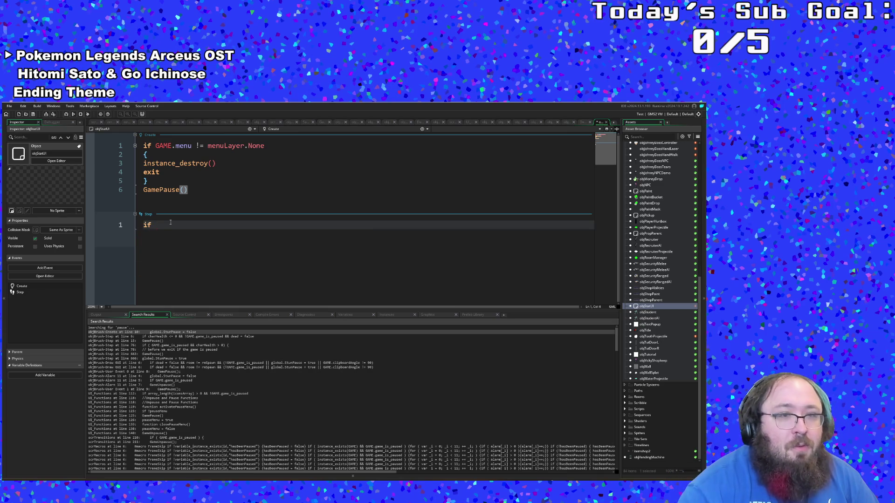
type("(")
key("Home")
key("Right")
key("Right")
key("Right")
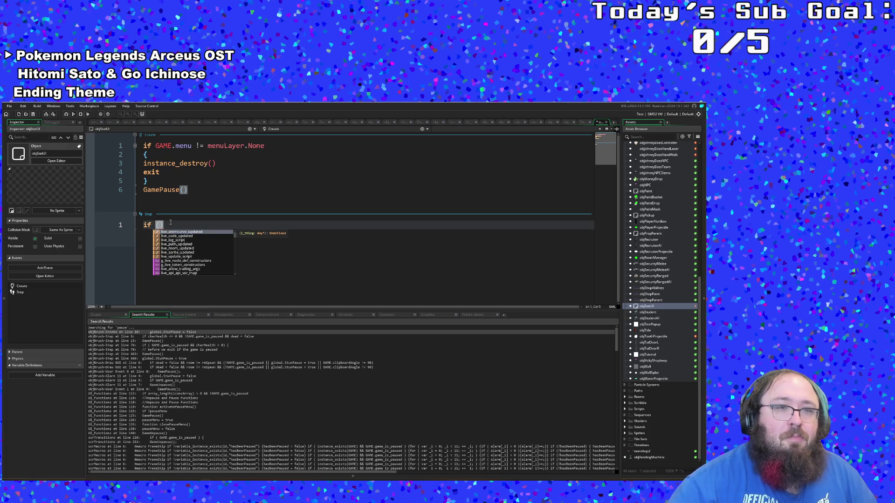
type("button")
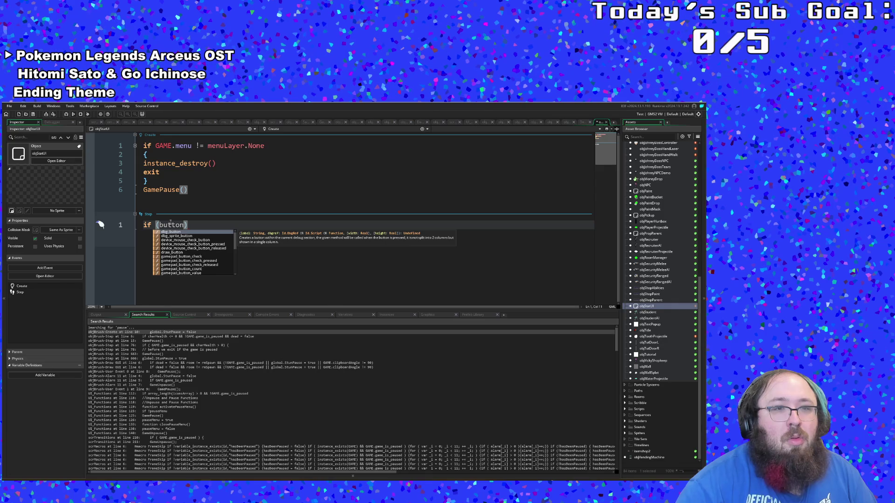
key("BackSpace")
key("BackSpace")
key("BackSpace")
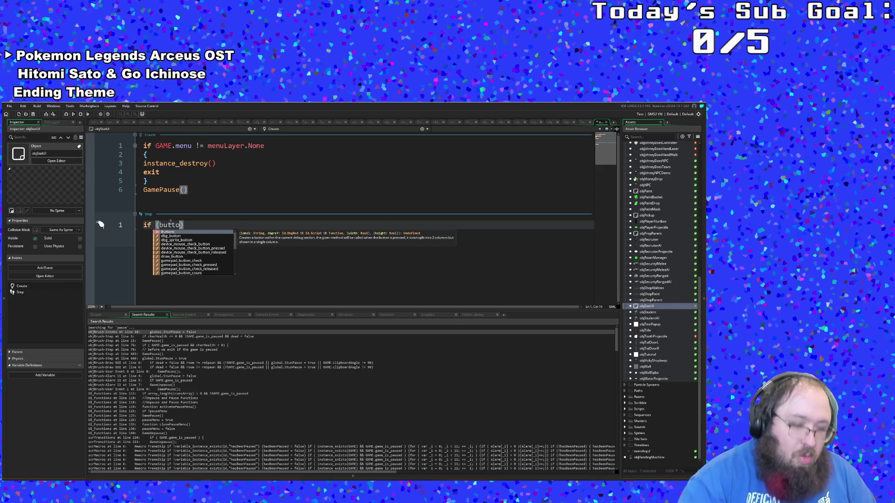
type("INPUT.")
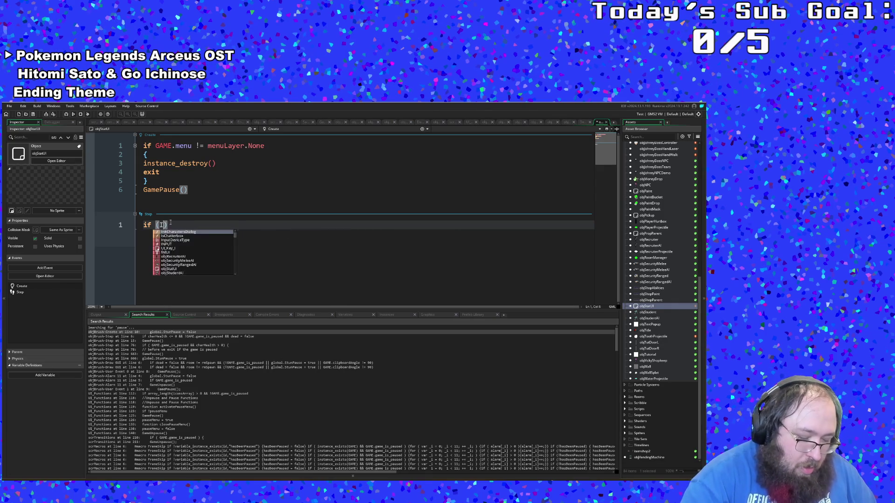
type("button")
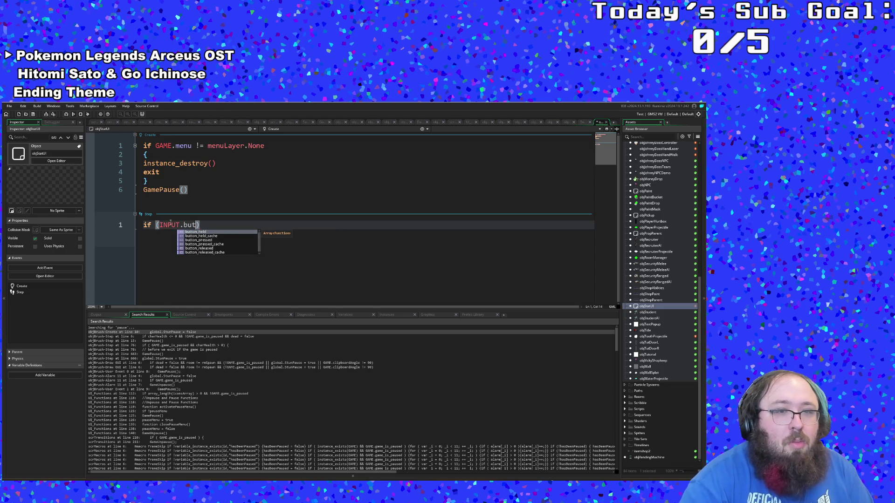
key("Down")
key("Down")
key("Return")
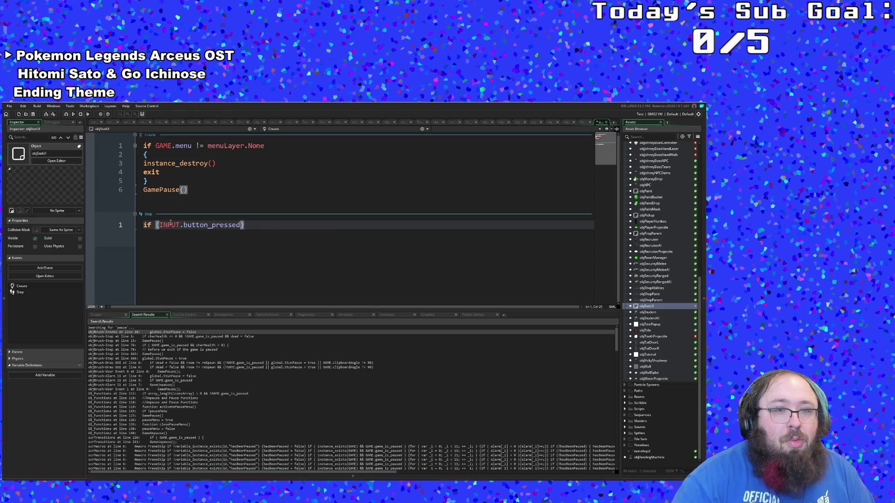
type("(butto")
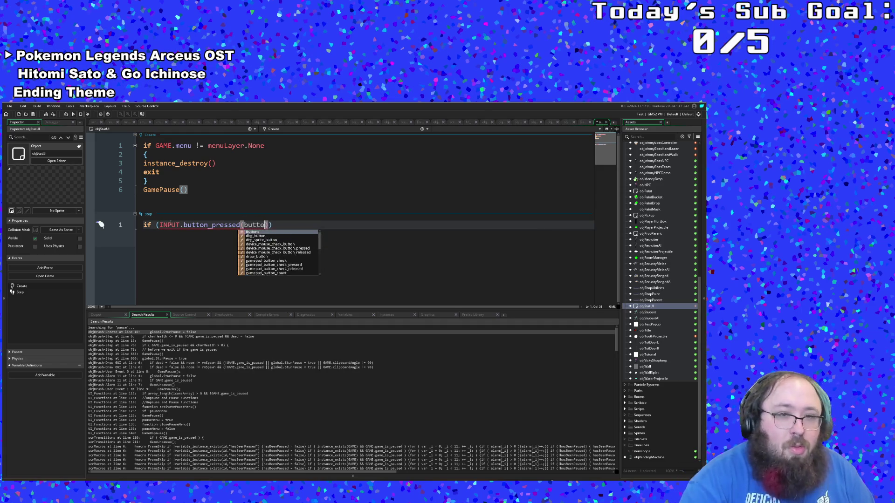
key("Return")
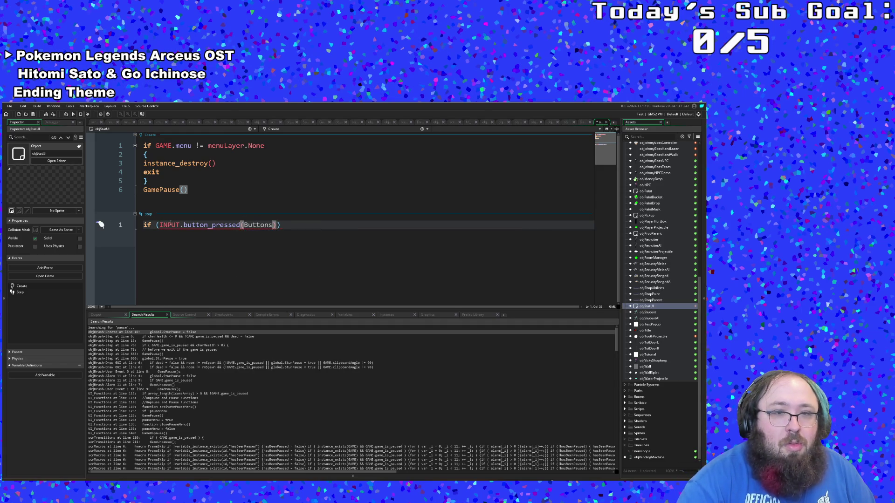
type(".p")
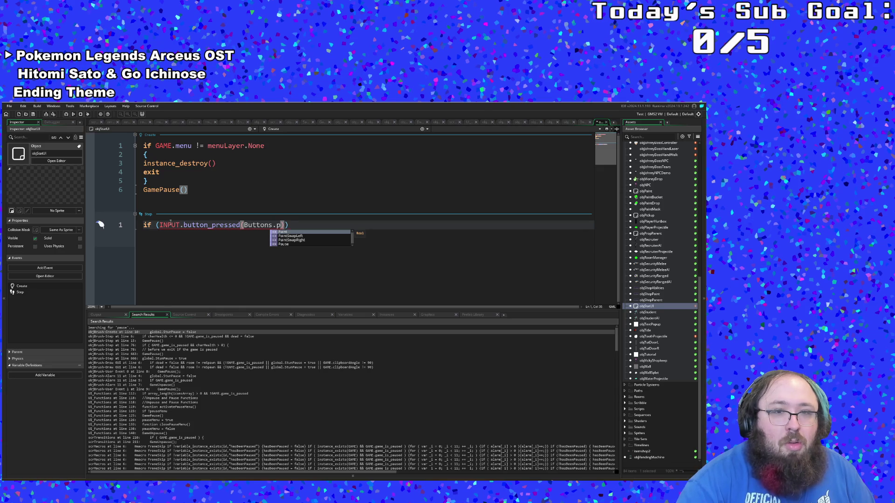
key("BackSpace")
key("BackSpace")
type(".pau")
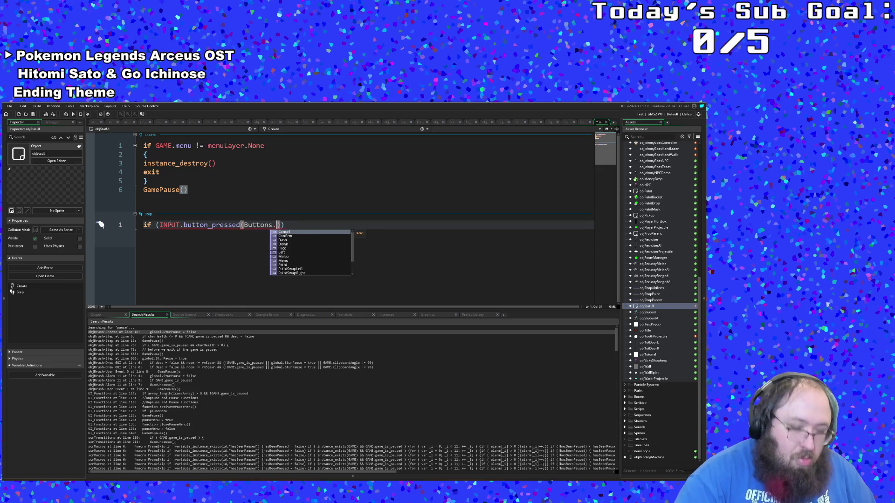
key("Return")
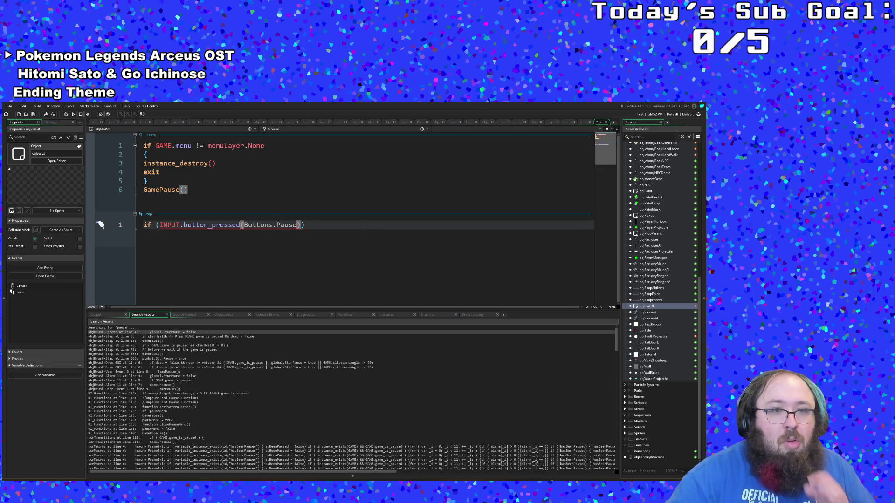
key("Left")
key("Right")
key("Right")
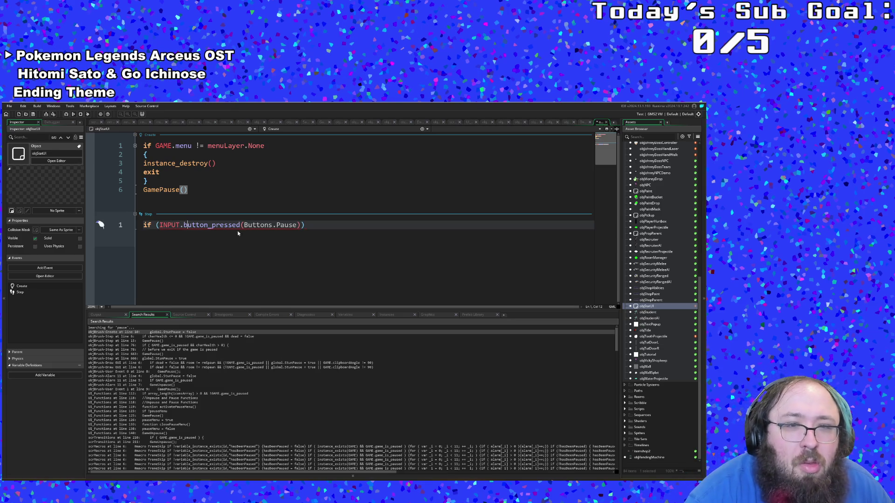
left_click(243, 226)
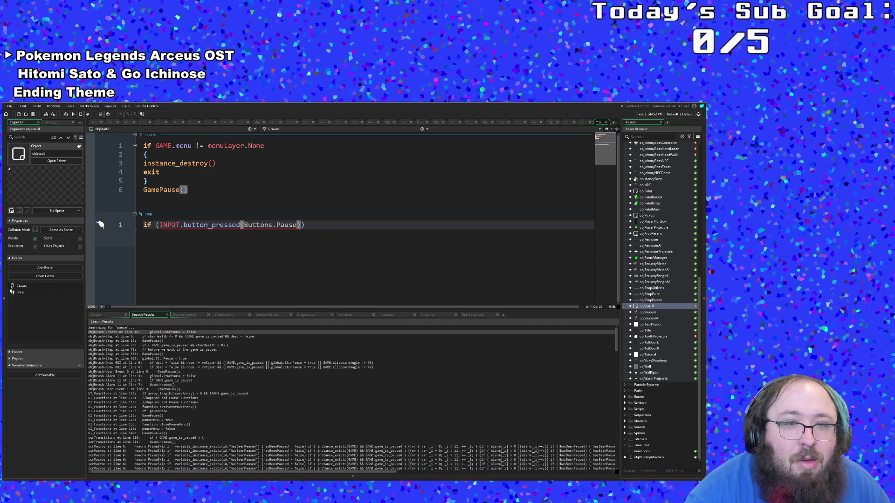
type("[")
key("Right")
key("Right")
key("Right")
Extend the condition with || INPUT.button_pressed[Buttons.Menu].
type("]() || ")
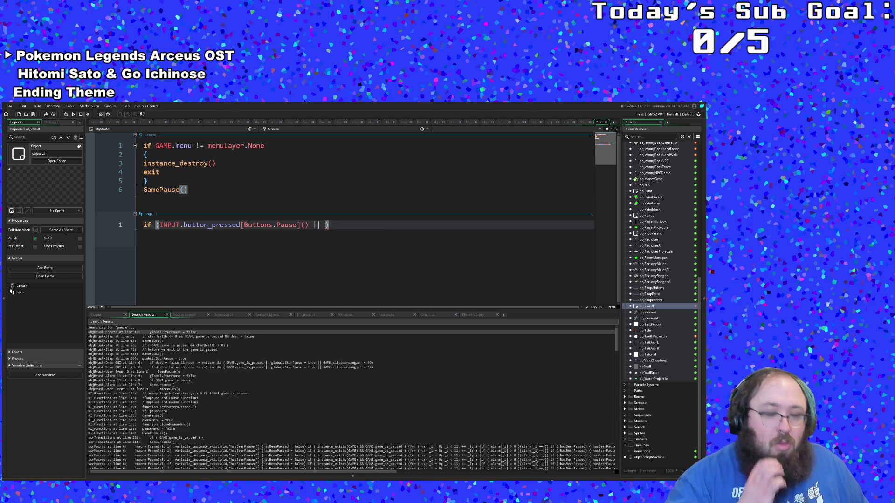
type("INPUT.")
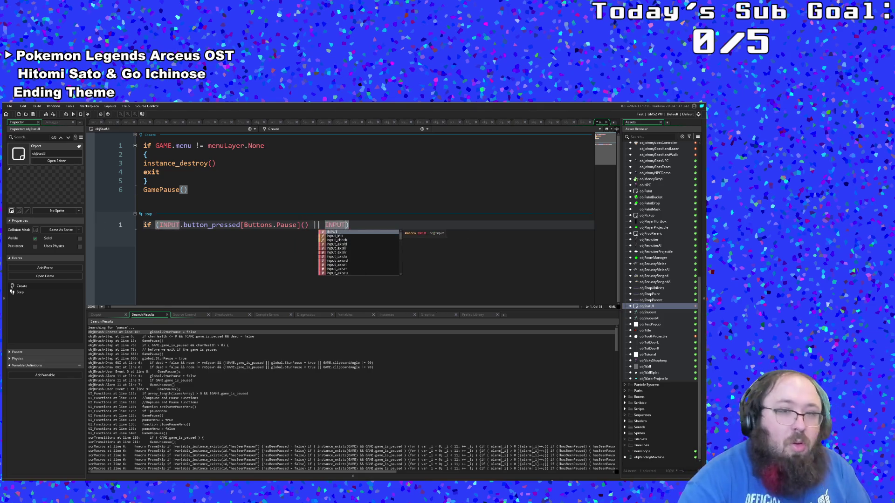
type("butt")
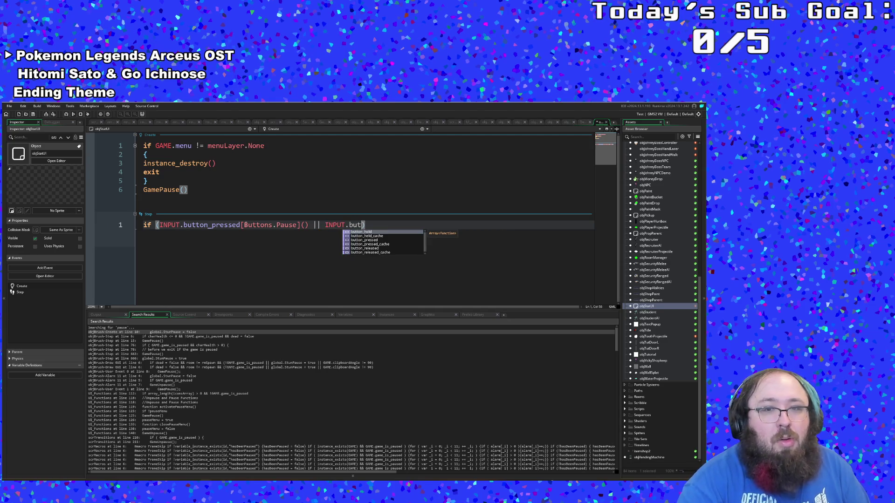
type("on_pr3")
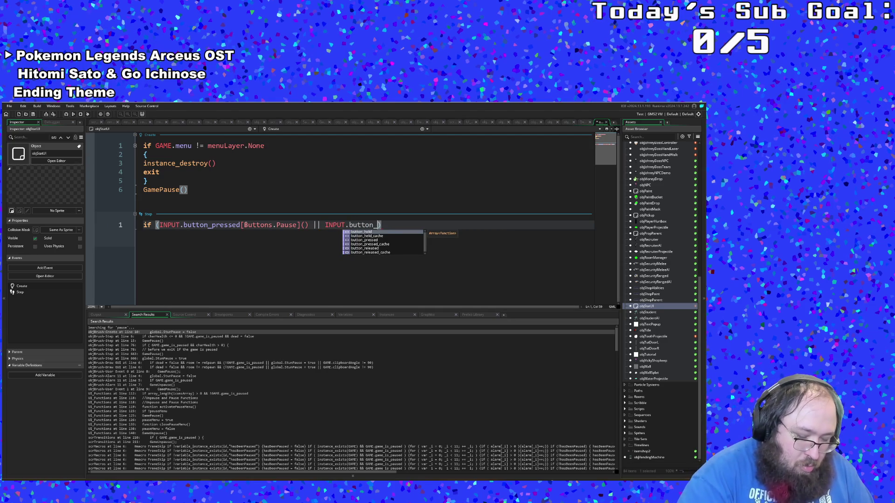
key("BackSpace")
type("ess")
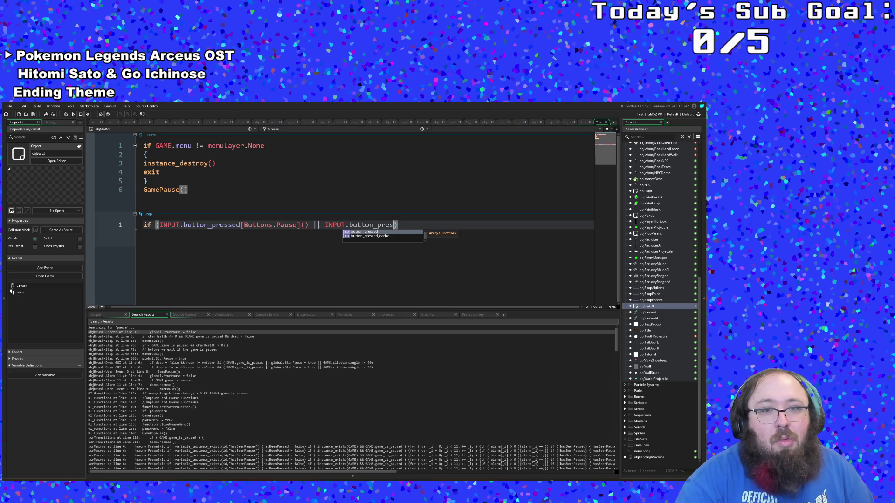
type("ed")
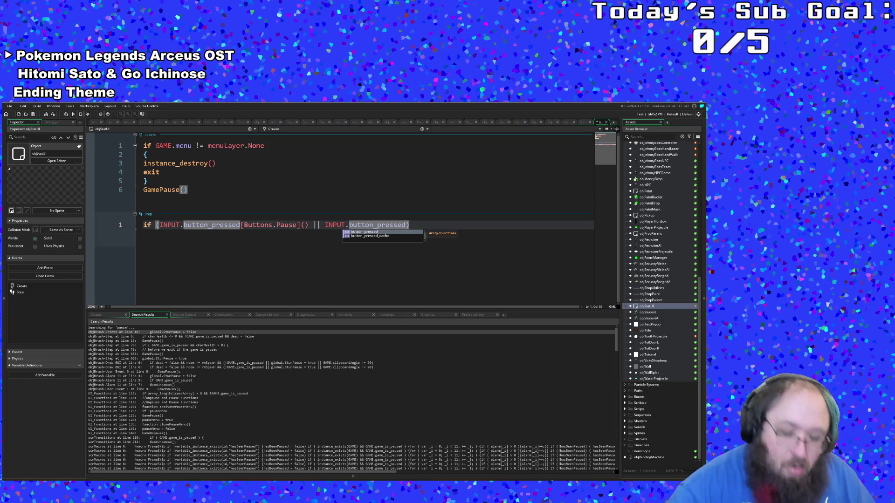
type("[")
left_click(179, 190)
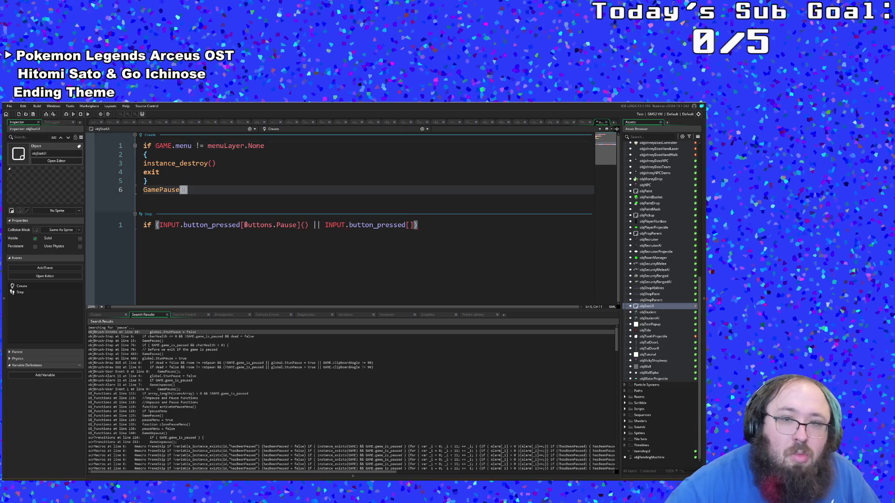
left_click(183, 190)
left_click(412, 231)
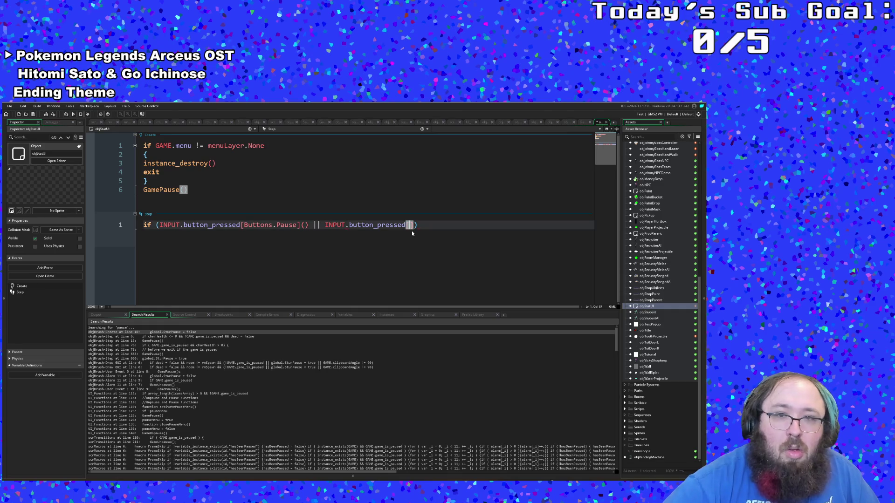
type("Buttons")
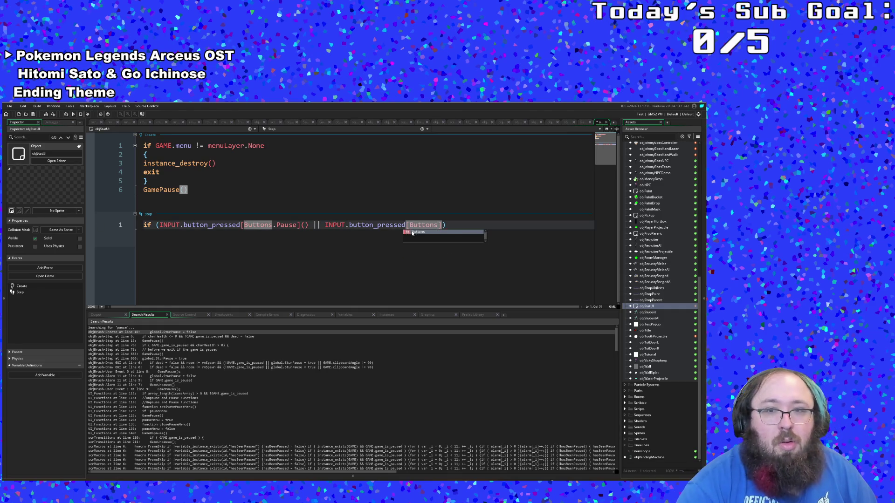
type(".")
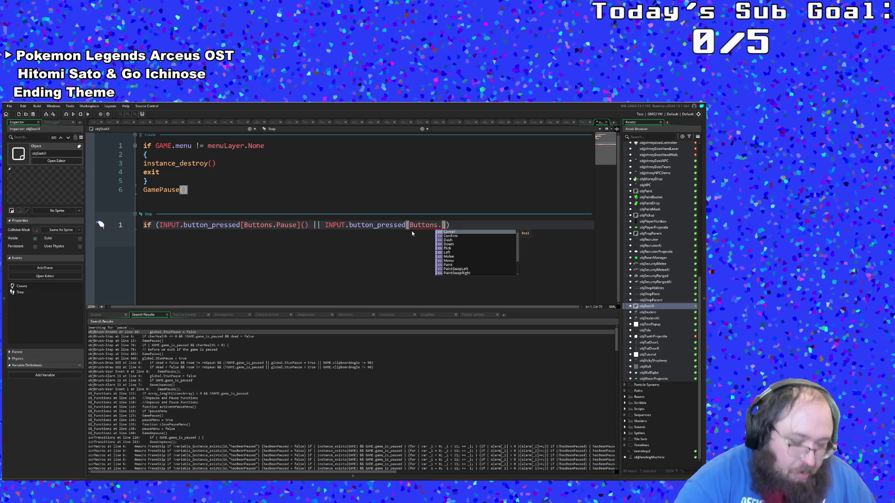
type("Men")
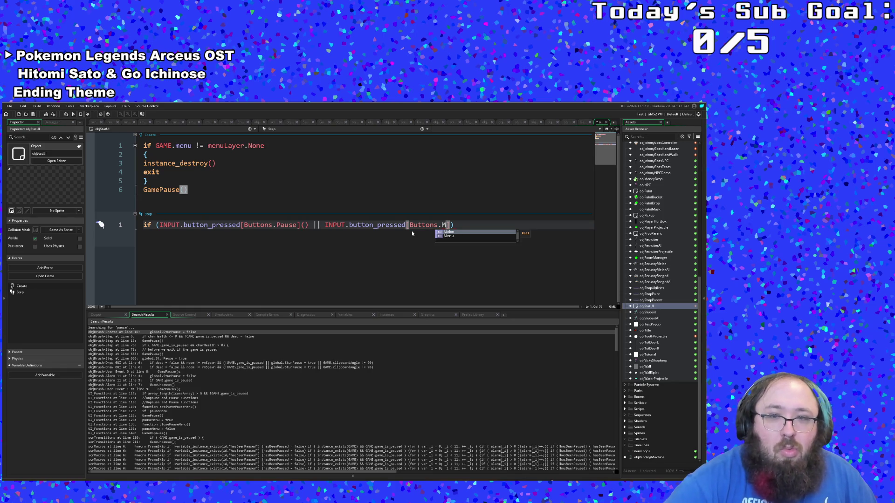
key("Return")
Add an empty { } block below the if statement.
key("End")
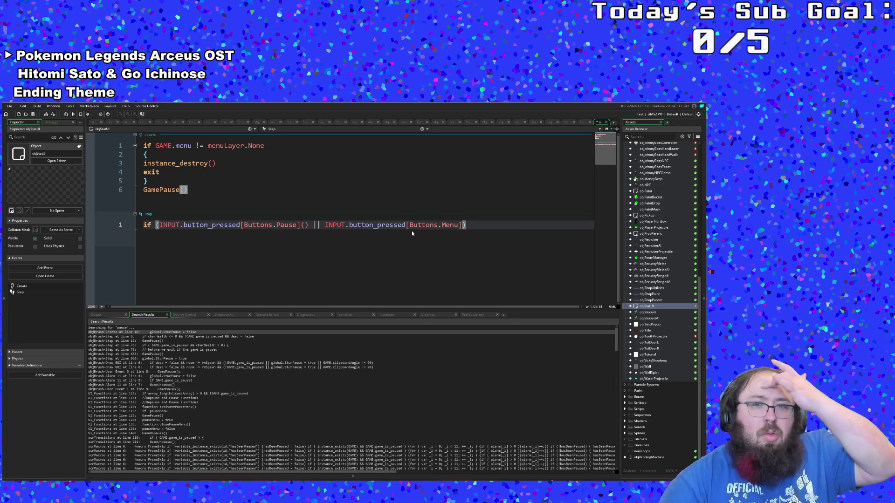
key("Return")
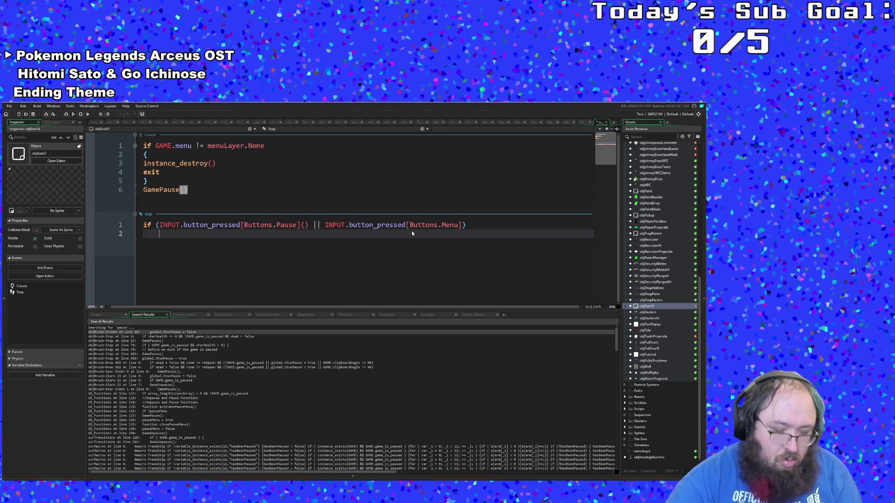
type("{")
key("Return")
key("Return")
key("Up")
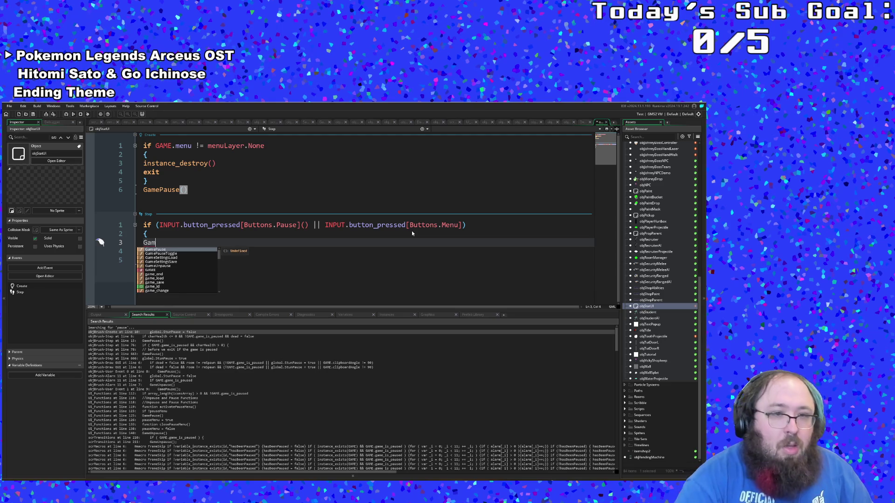
key("BackSpace")
key("Down")
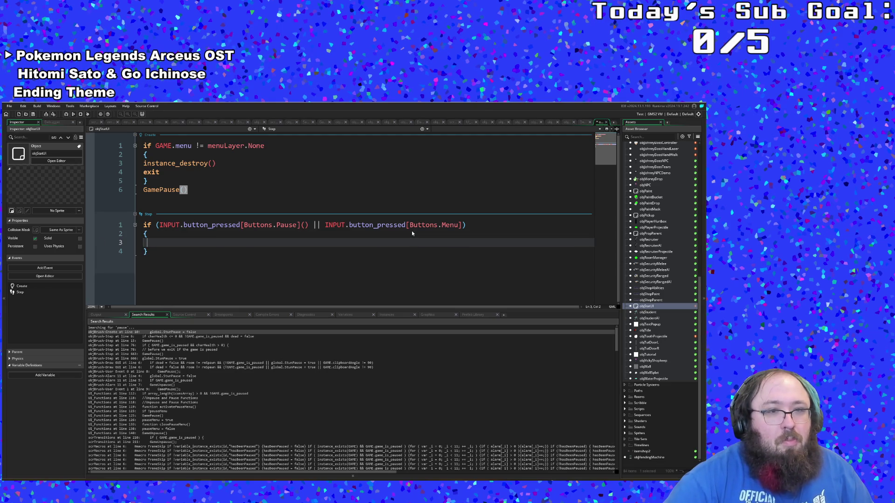
Remove the Pause check and the || so the condition tests only Buttons.Menu.
left_click(326, 225)
left_click_drag(325, 225, 308, 225)
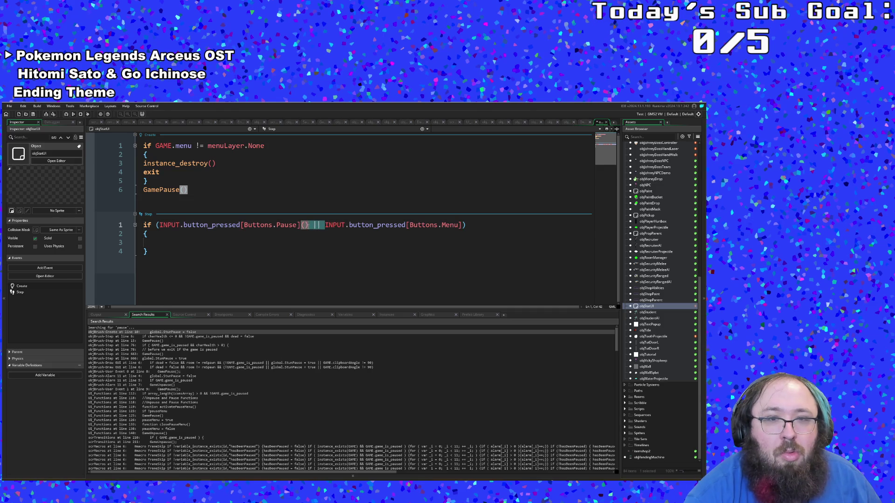
right_click(313, 227)
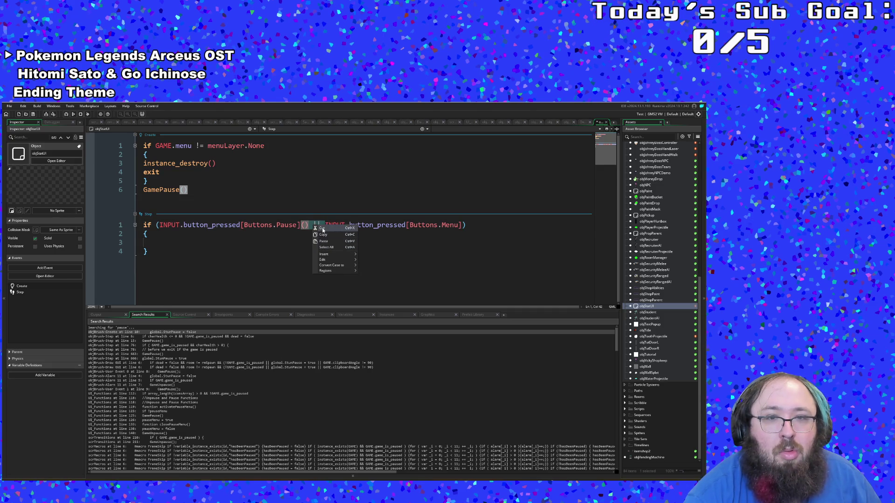
left_click(322, 228)
left_click_drag(308, 225, 382, 226)
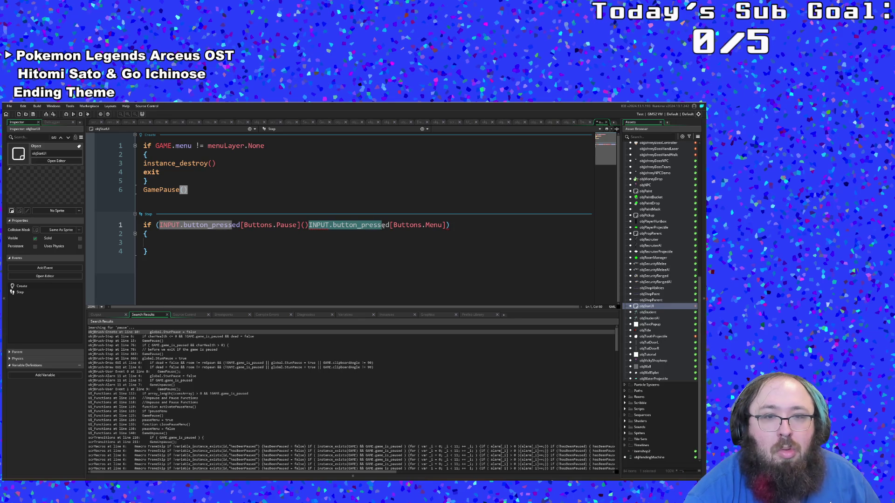
left_click(359, 237)
mouse_move(310, 226)
left_mouse_down()
mouse_move(302, 225)
mouse_move(450, 226)
mouse_move(160, 225)
left_mouse_up()
key("BackSpace")
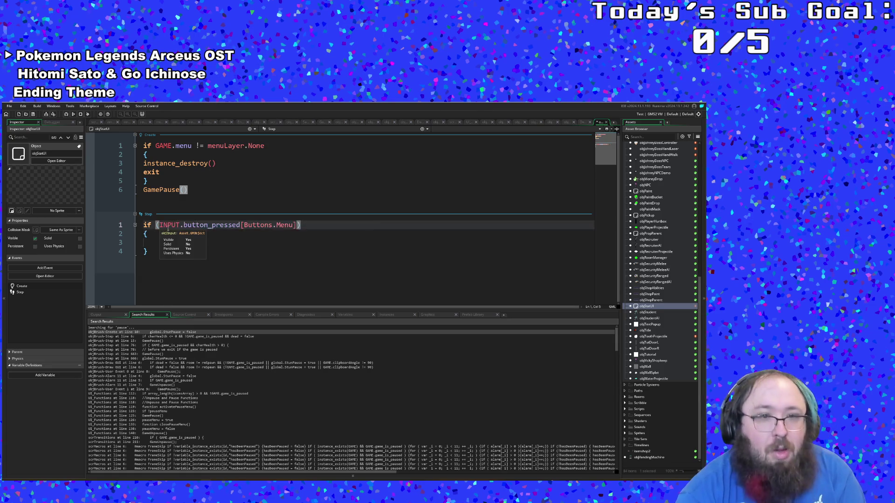
Put GameUnpause() and instance_destroy() inside the Menu block.
left_click(155, 244)
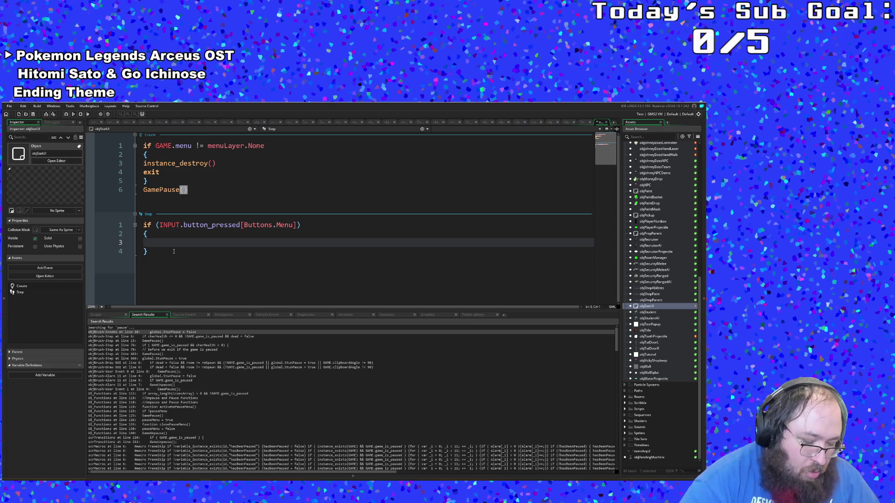
type("game")
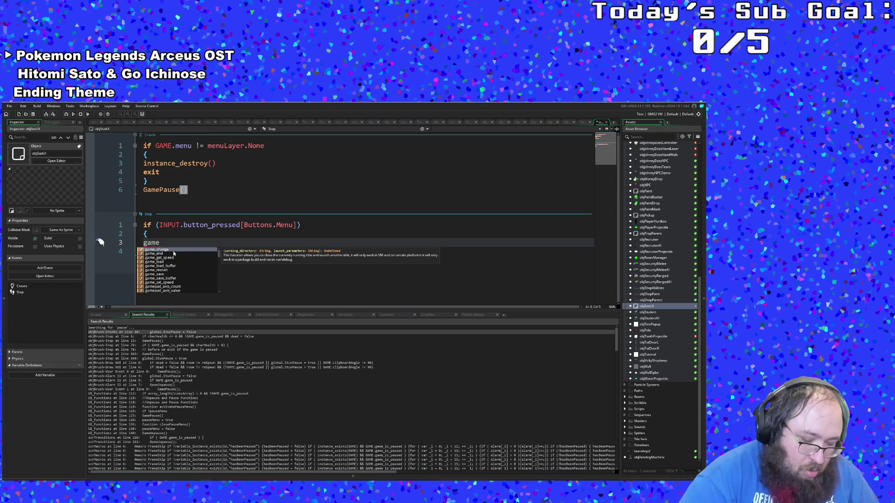
type("_unps")
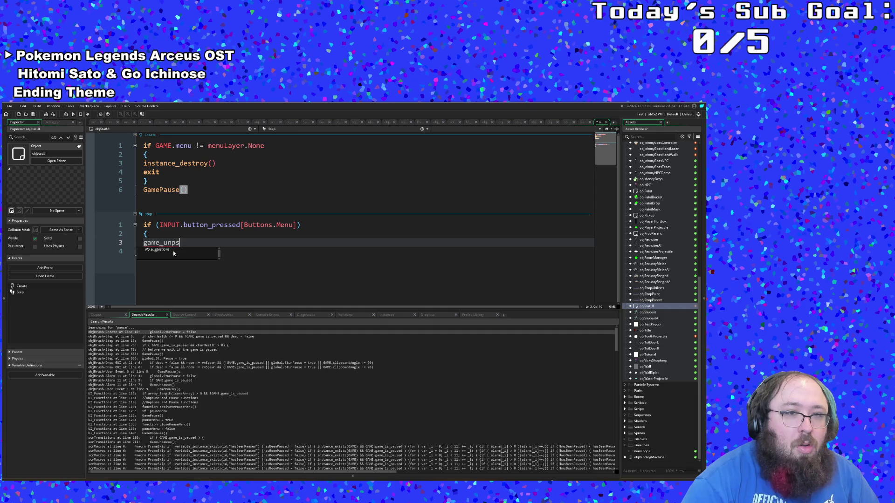
key("BackSpace")
key("BackSpace")
key("BackSpace")
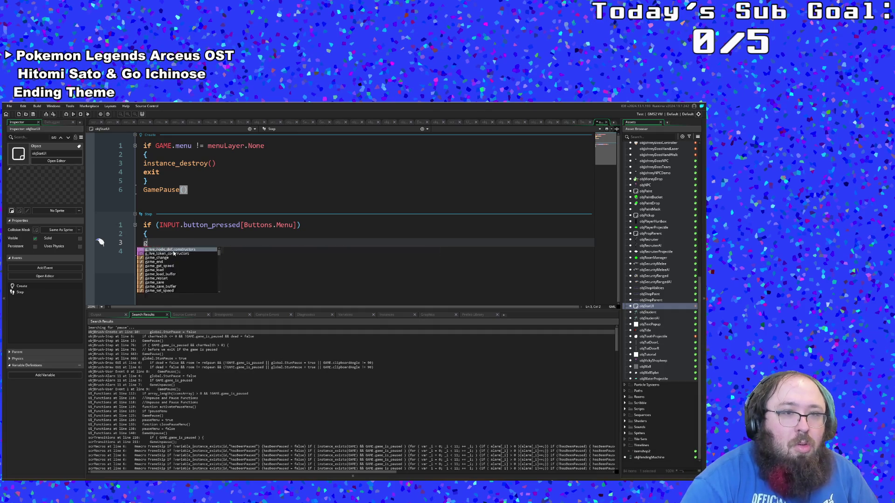
key("BackSpace")
type("GameU")
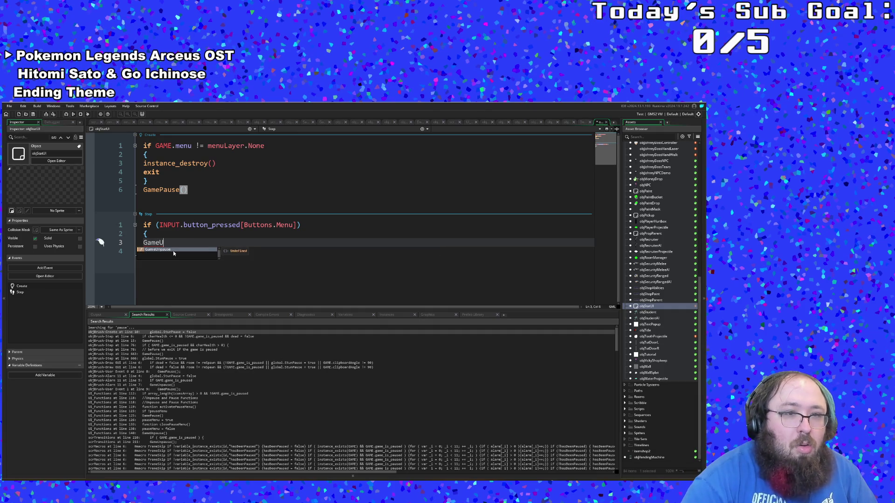
key("Return")
key("Return")
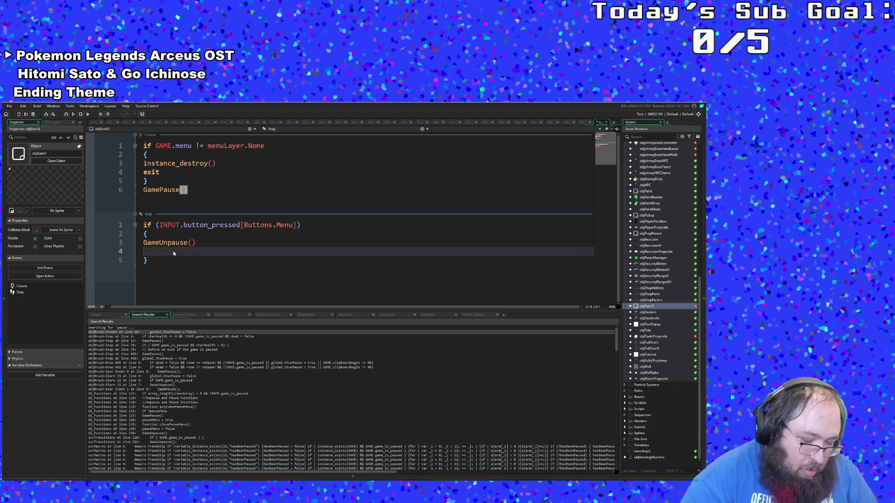
type("instance_des")
key("Return")
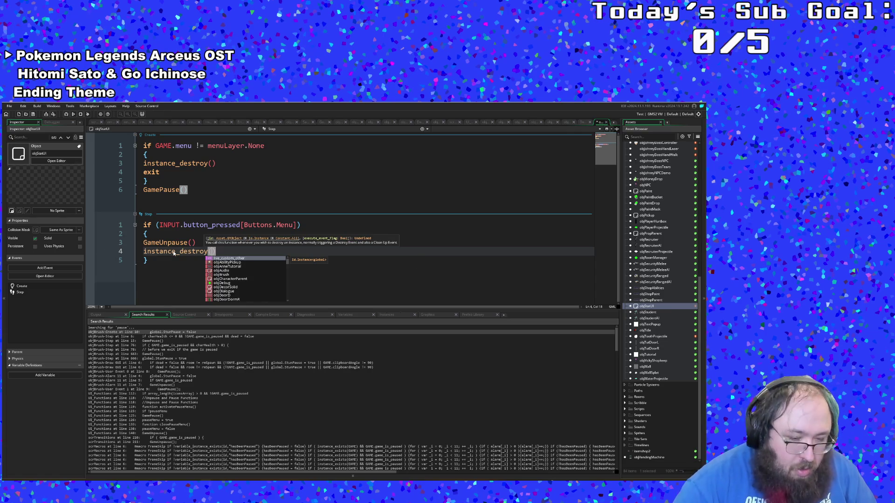
left_click(162, 262)
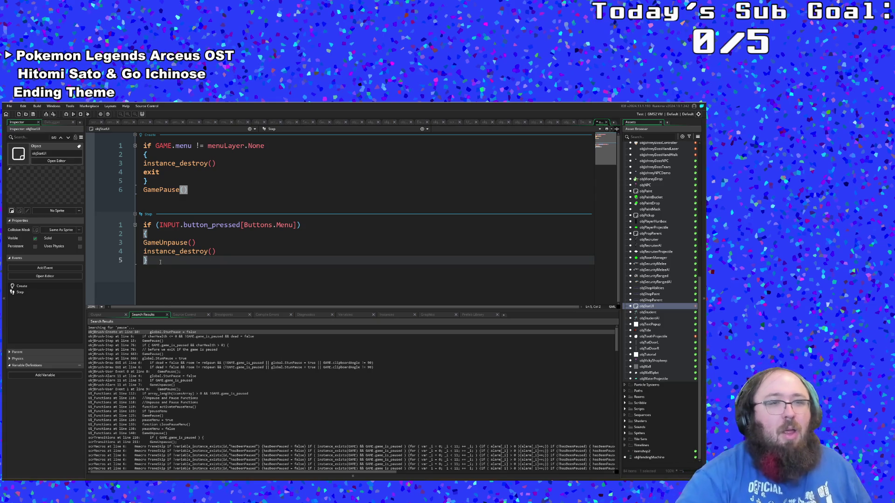
key("Return")
key("Return")
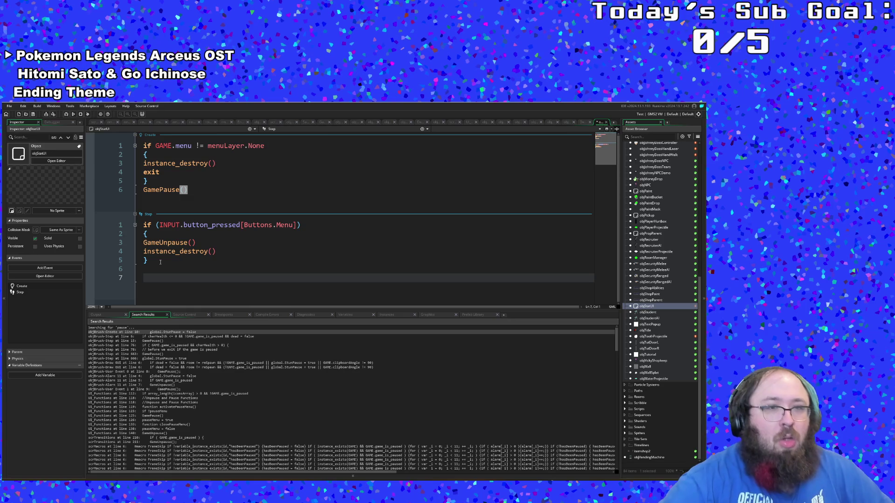
left_click(197, 187)
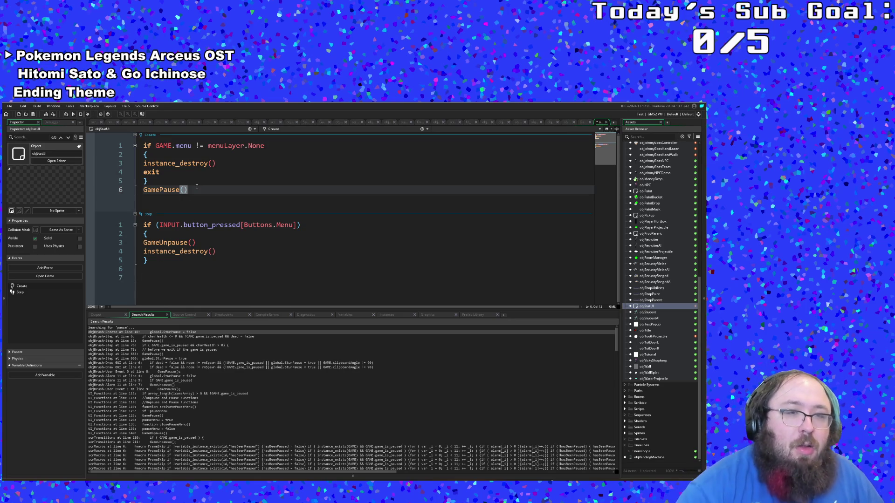
Try an array_create() call on a new line after GamePause(), then remove it.
key("Return")
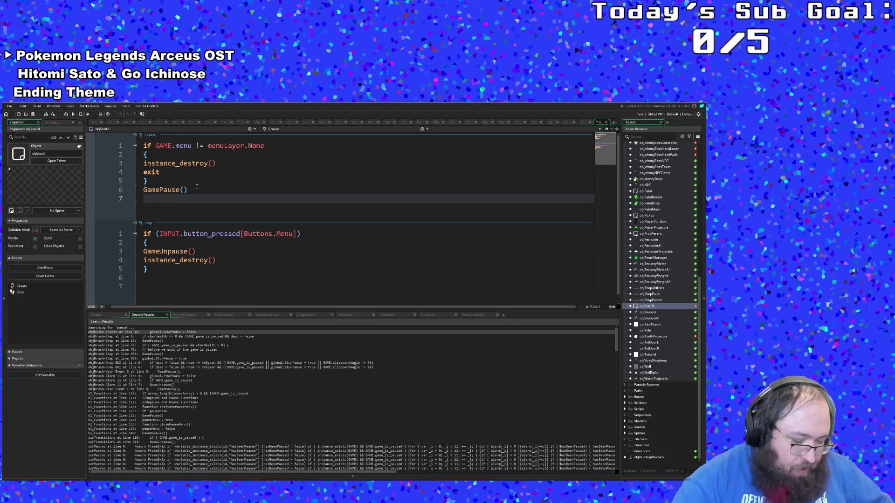
type("arracu")
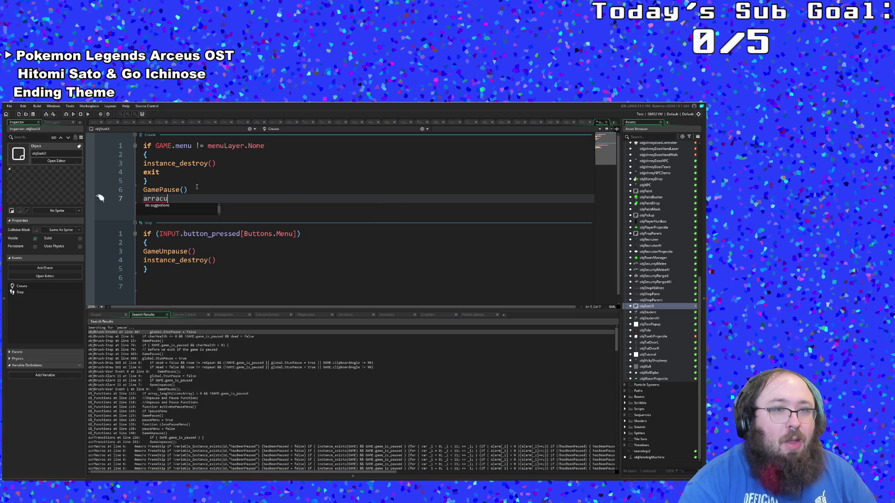
type("y")
key("BackSpace")
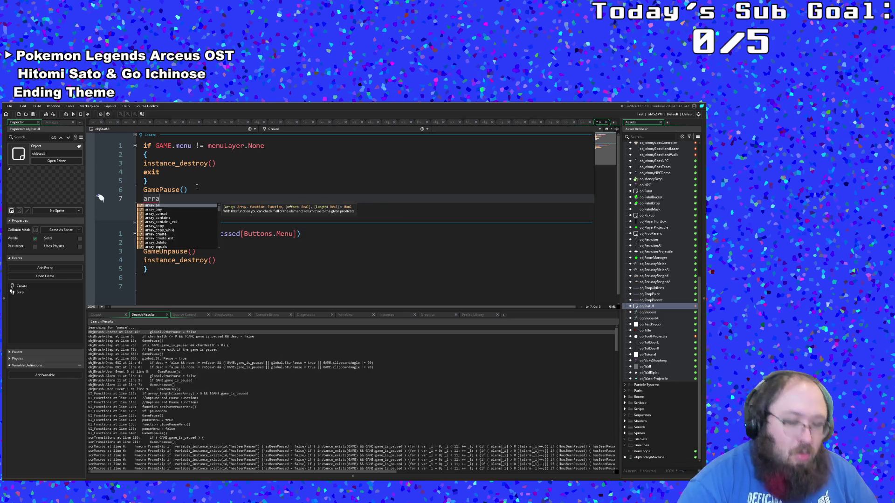
type("y_create(")
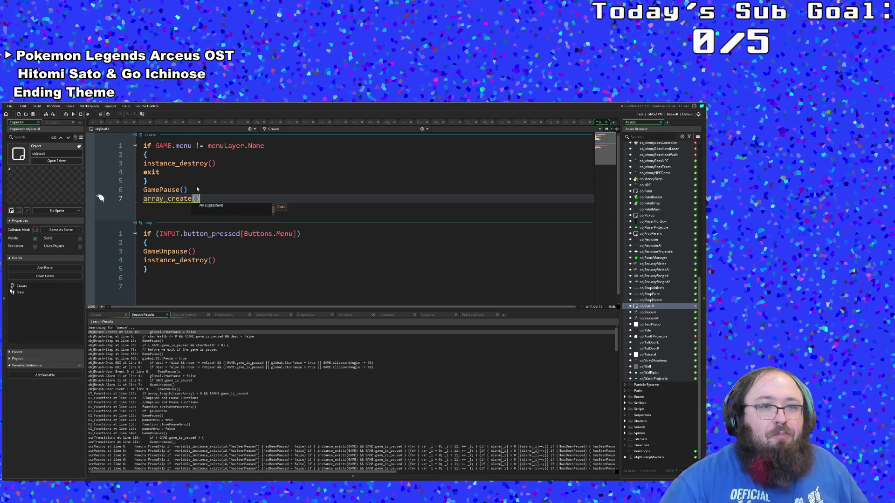
type(")")
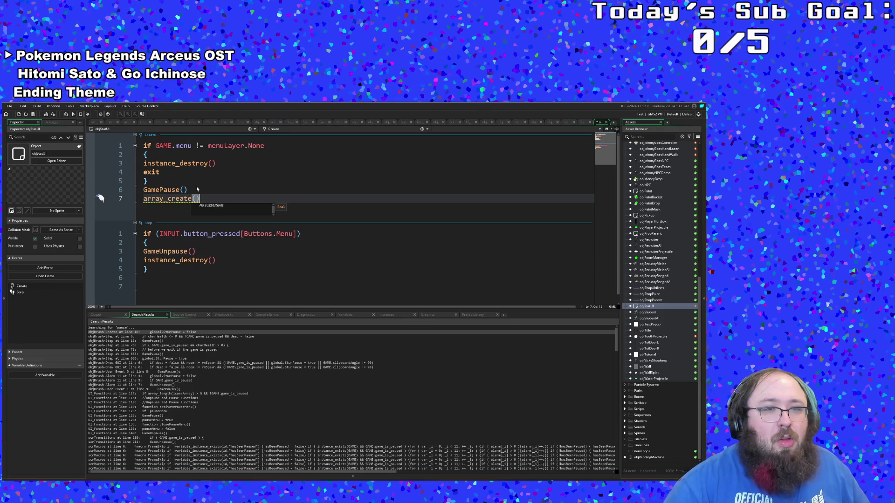
key("BackSpace")
key("BackSpace")
key("BackSpace")
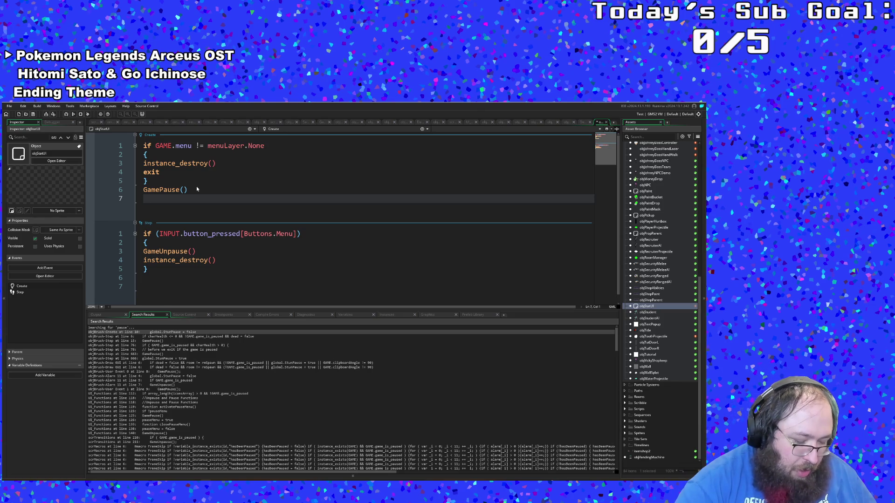
Write paintArray = [PLAYER.paint1,PLAYER.paint2,PLAYER.paint3] on that line.
type("paintA")
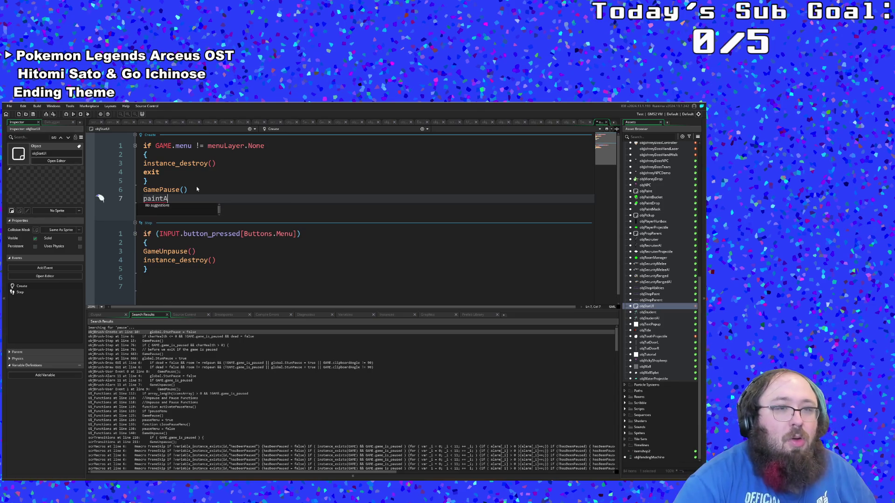
type("rray =")
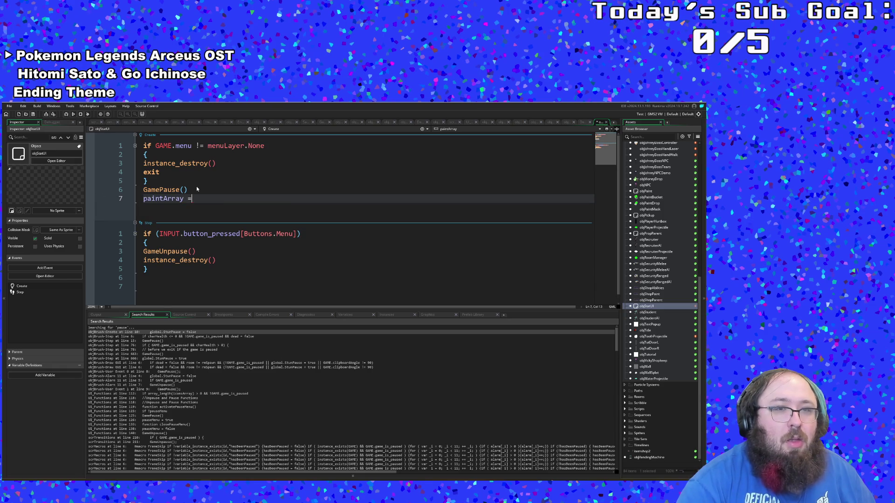
type(" PLAY")
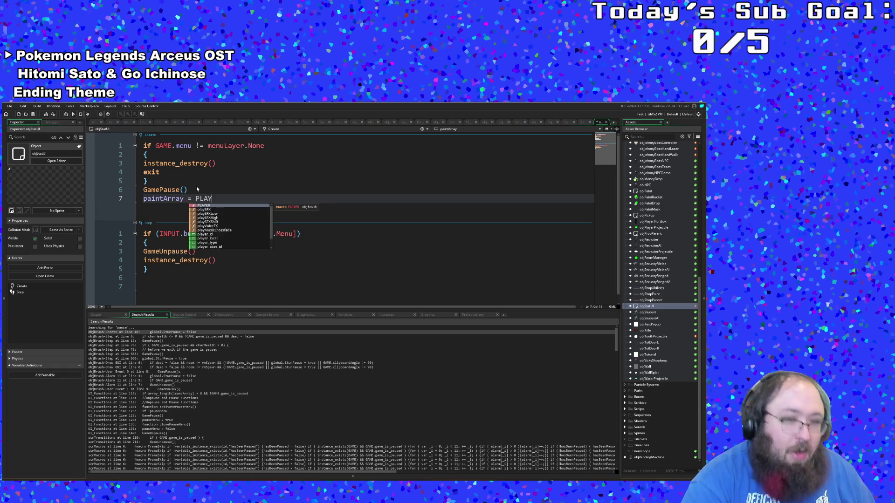
type("ER.paint1")
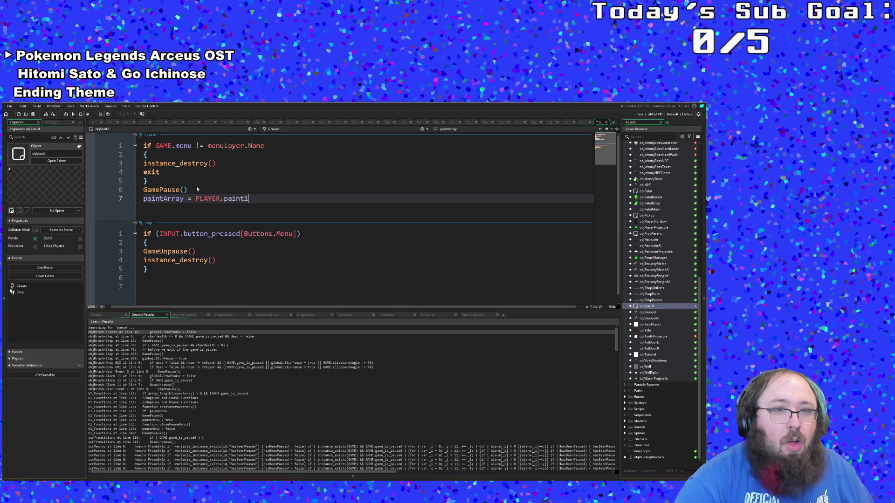
type(",PLA")
key("BackSpace")
key("BackSpace")
key("BackSpace")
type("pla")
key("BackSpace")
key("BackSpace")
key("BackSpace")
key("BackSpace")
key("BackSpace")
type("1")
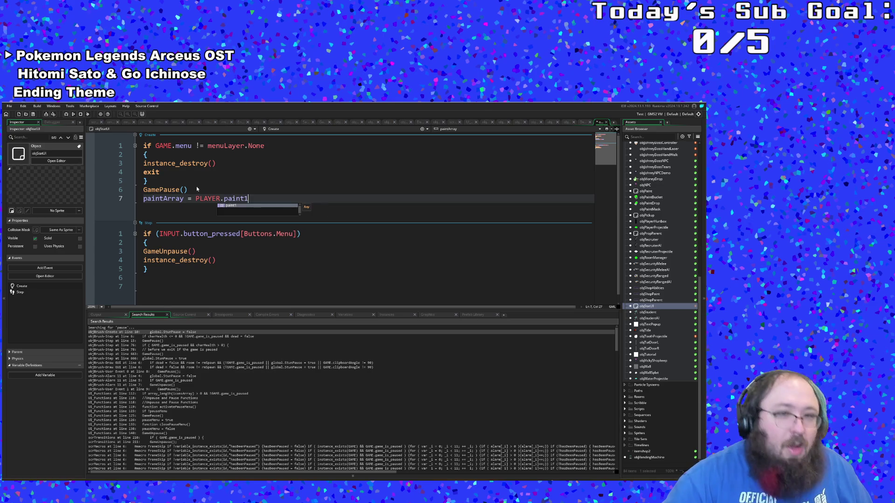
key("ctrl+Left")
key("ctrl+Left")
key("ctrl+Left")
type("[")
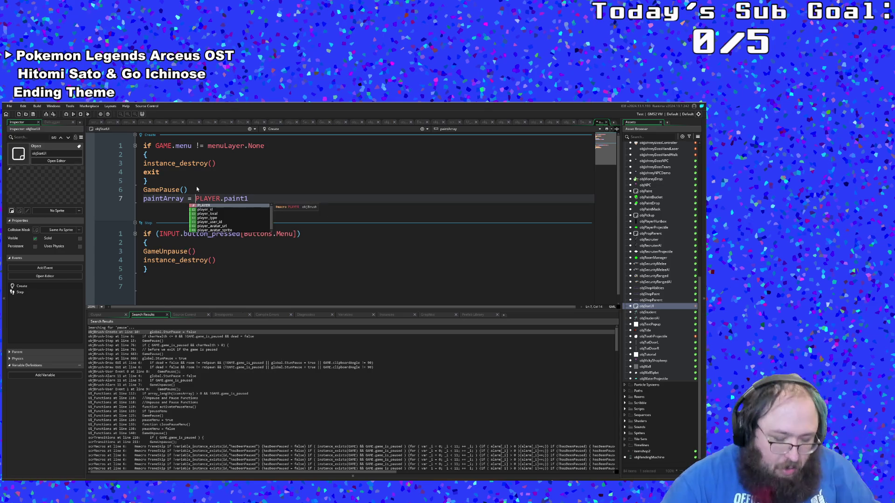
key("Escape")
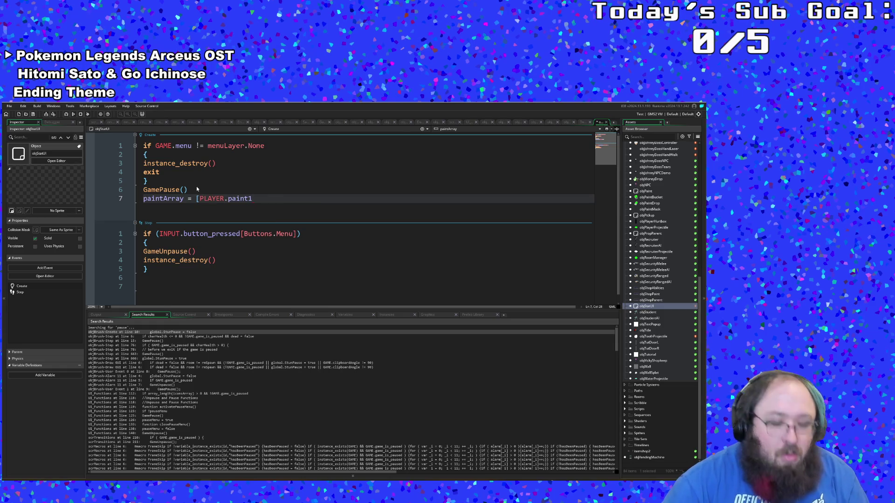
type(",pla")
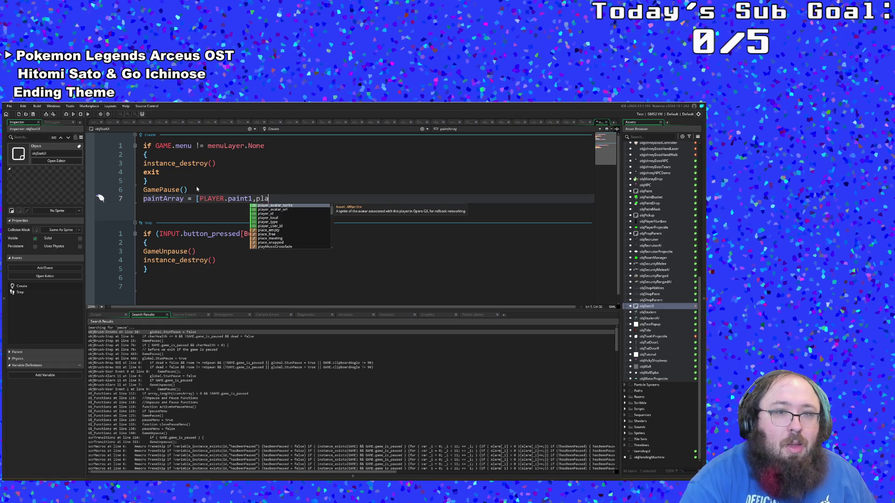
key("BackSpace")
key("BackSpace")
key("BackSpace")
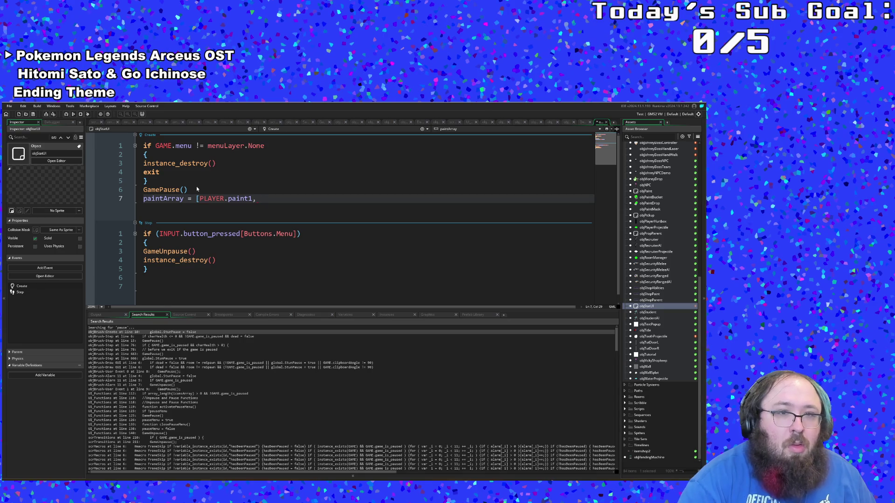
type("PLAYER.paint")
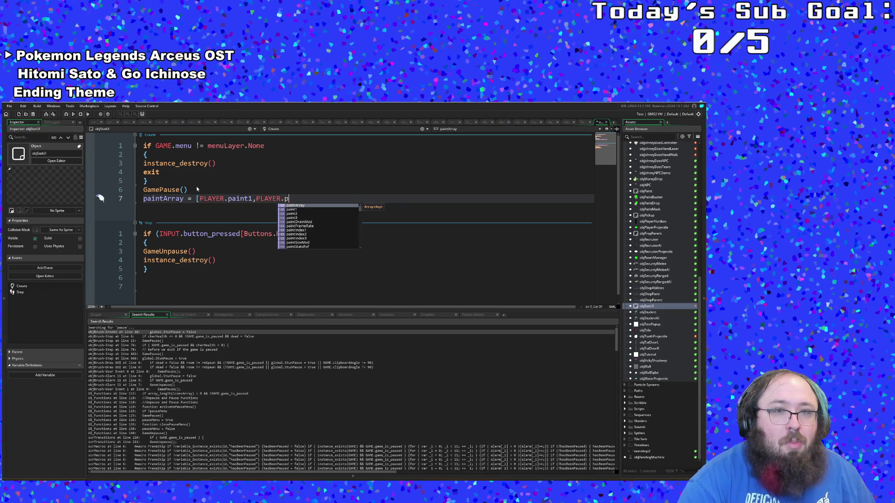
type("2")
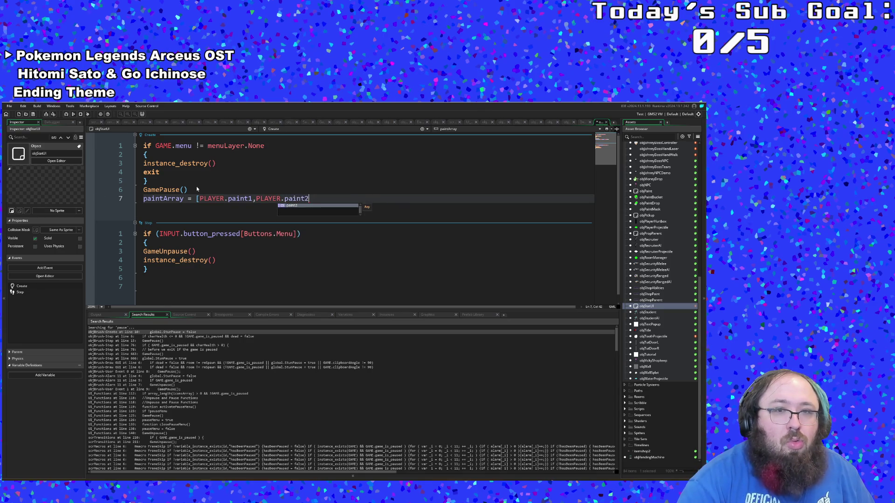
type(",PLAYER.pai")
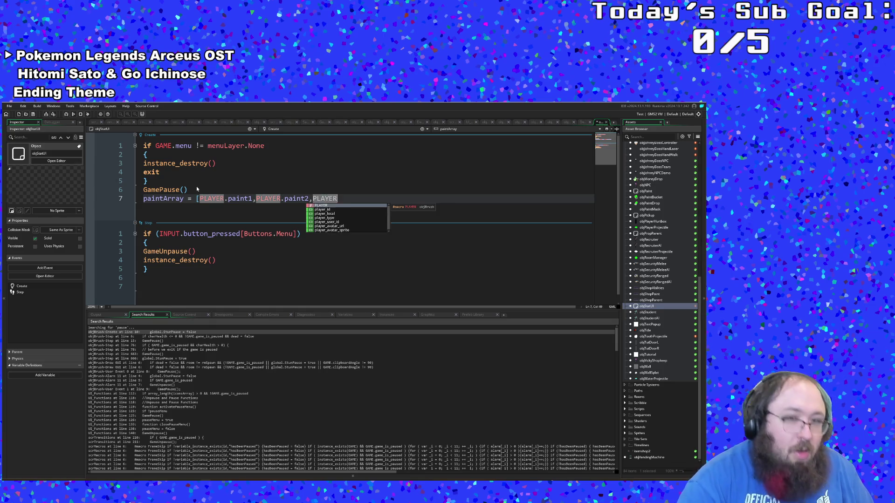
type("nt3")
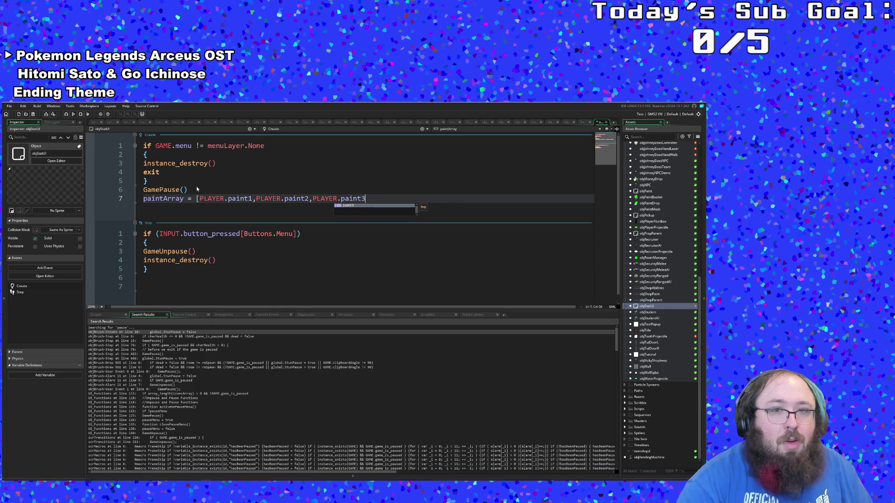
type("]")
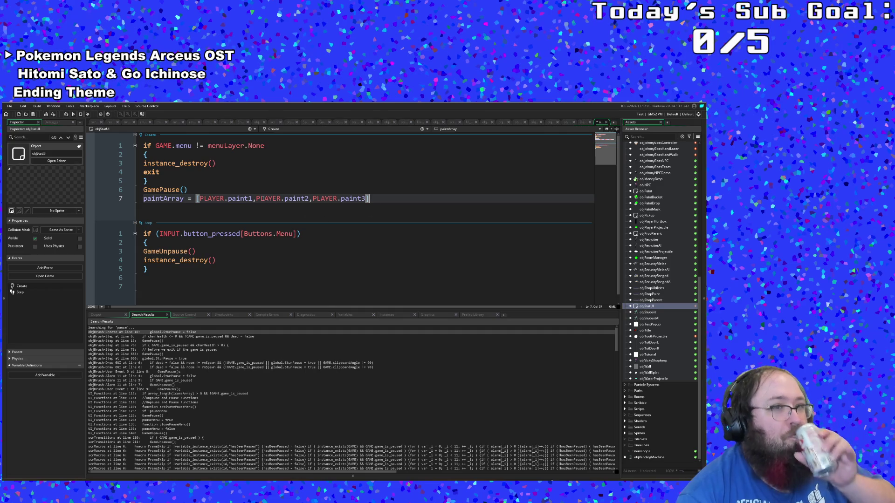
key("Up")
key("Up")
key("Up")
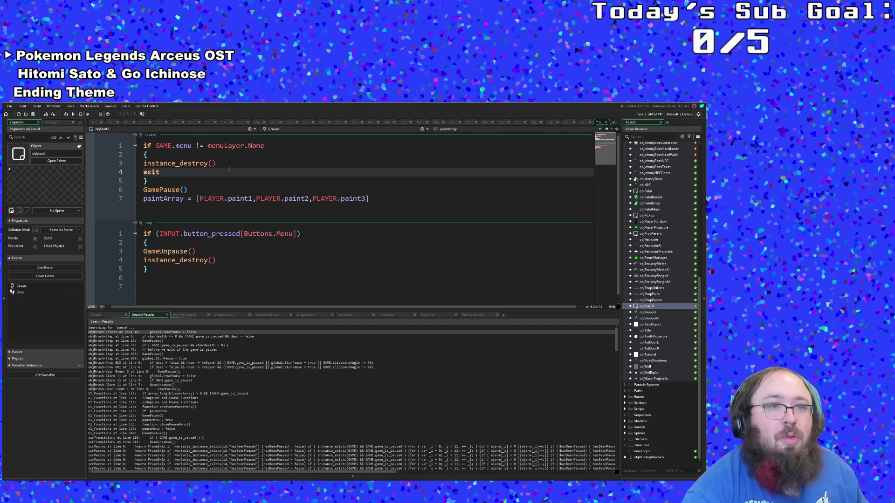
left_click(268, 146)
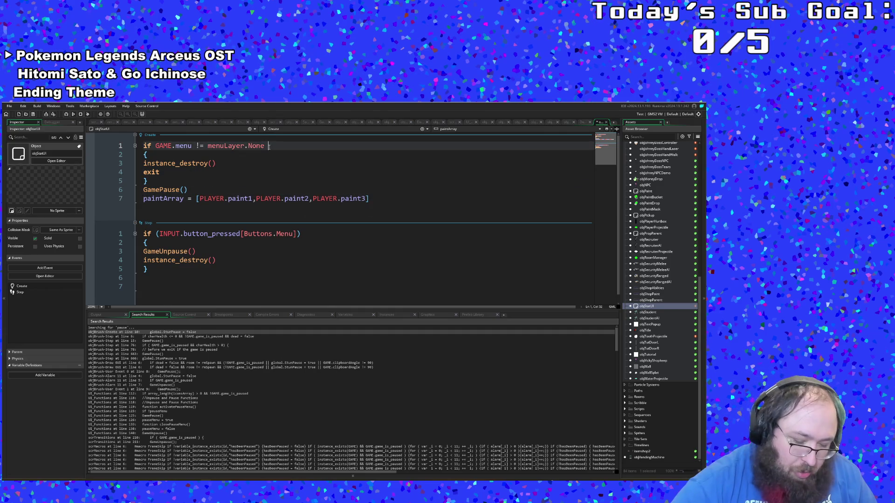
Append || DIALOGUE. to the menu condition and browse DIALOGUE's member suggestions.
type("|| ")
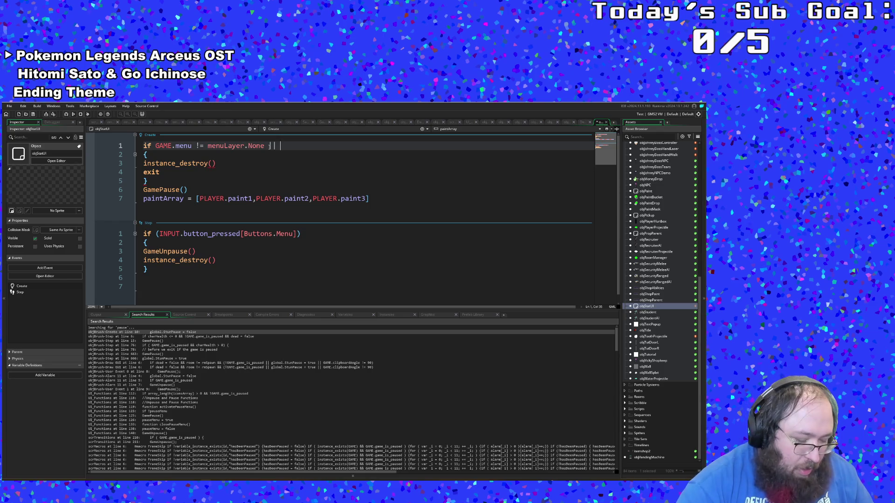
type("global.dia")
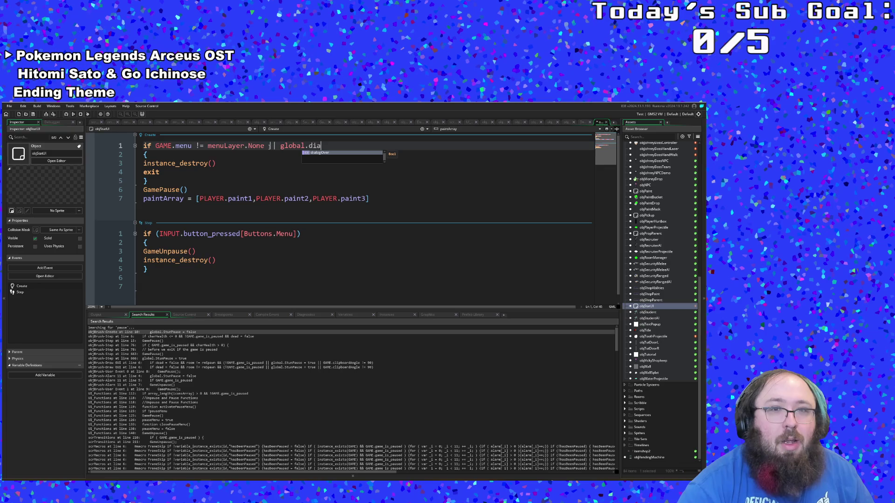
key("BackSpace")
key("BackSpace")
key("BackSpace")
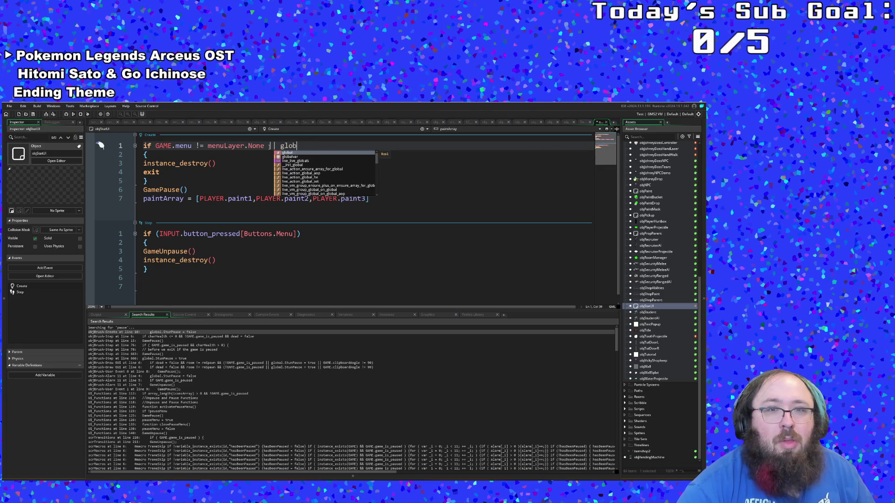
key("BackSpace")
key("BackSpace")
key("BackSpace")
type("dial")
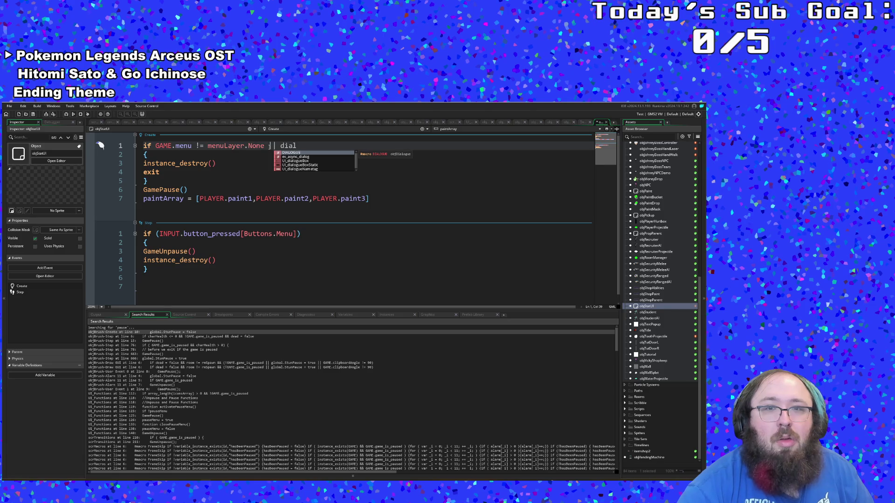
key("Return")
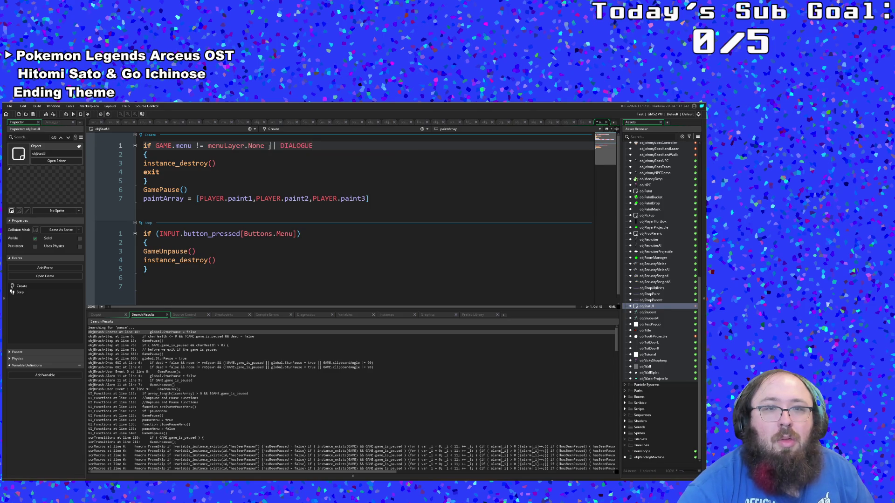
type(".")
key("Down")
key("Down")
key("Down")
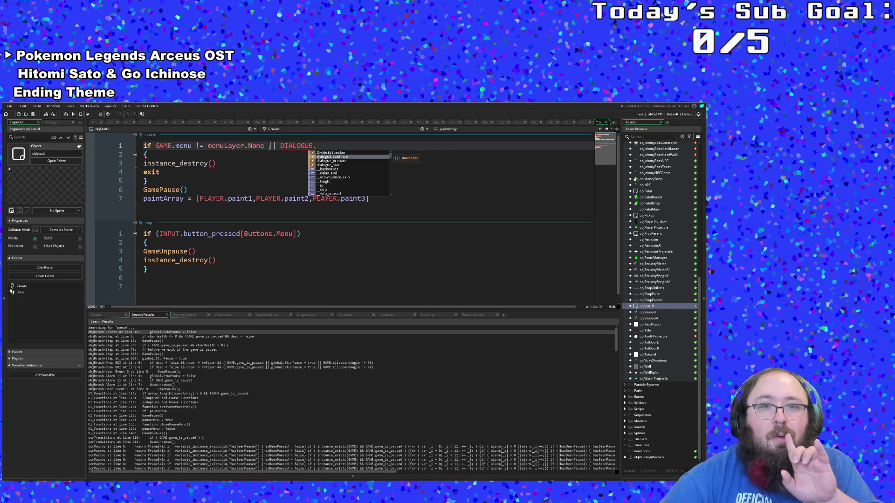
key("Down")
key("Down")
key("Down")
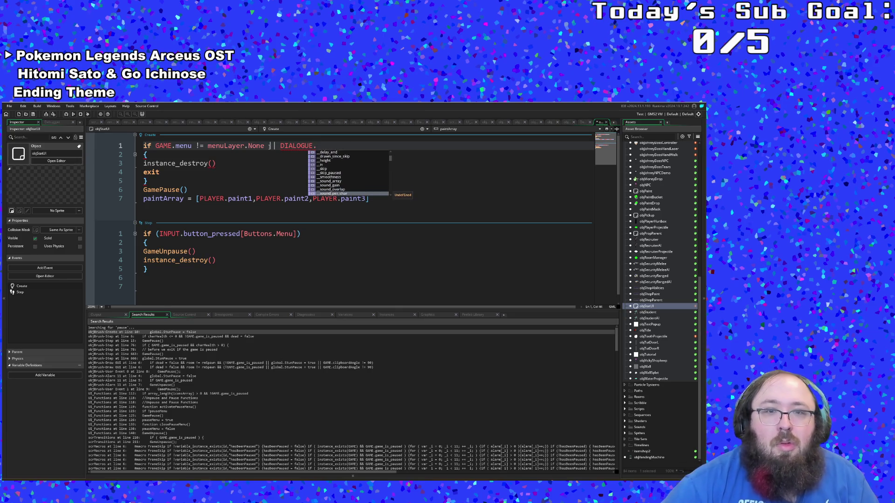
key("Down")
key("Down")
key("Down")
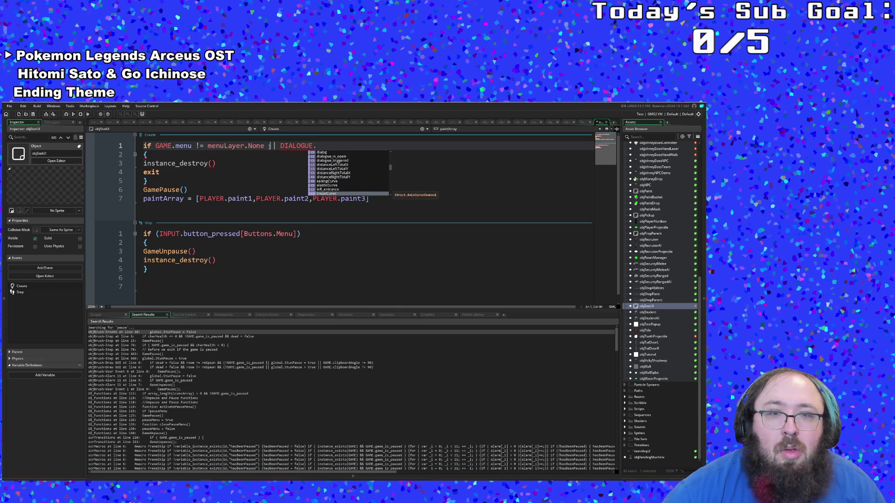
key("Down")
key("Down")
key("Down")
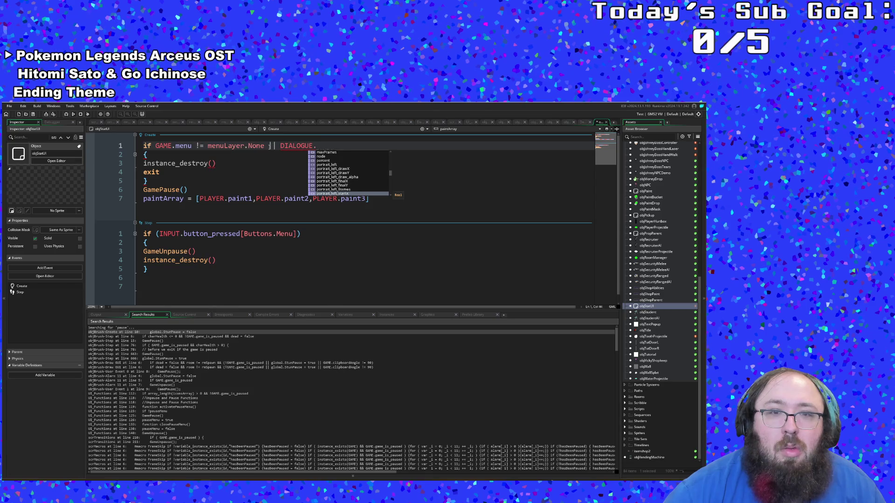
key("Down")
key("Down")
key("Down")
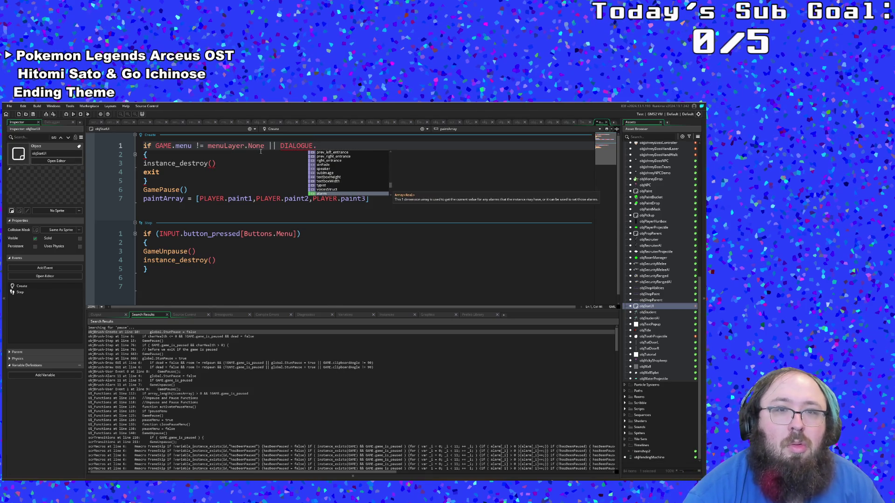
Delete the DIALOGUE check so only GAME.menu != menuLayer.None remains.
left_click(286, 153)
mouse_move(280, 146)
left_mouse_down()
mouse_move(317, 147)
mouse_move(282, 147)
left_mouse_up()
left_click(317, 148)
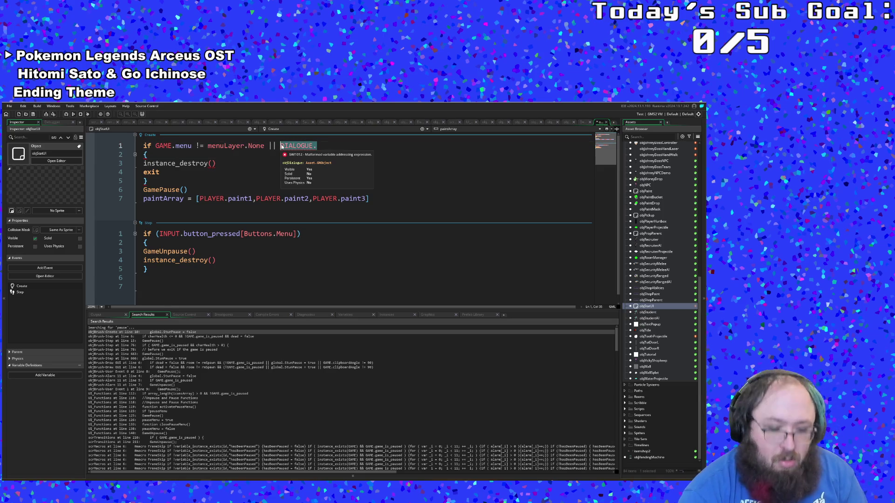
key("BackSpace")
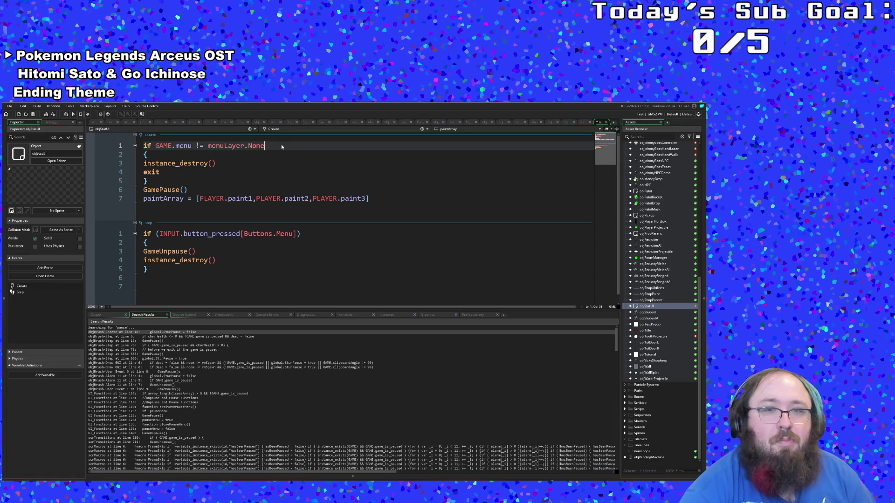
left_click(361, 204)
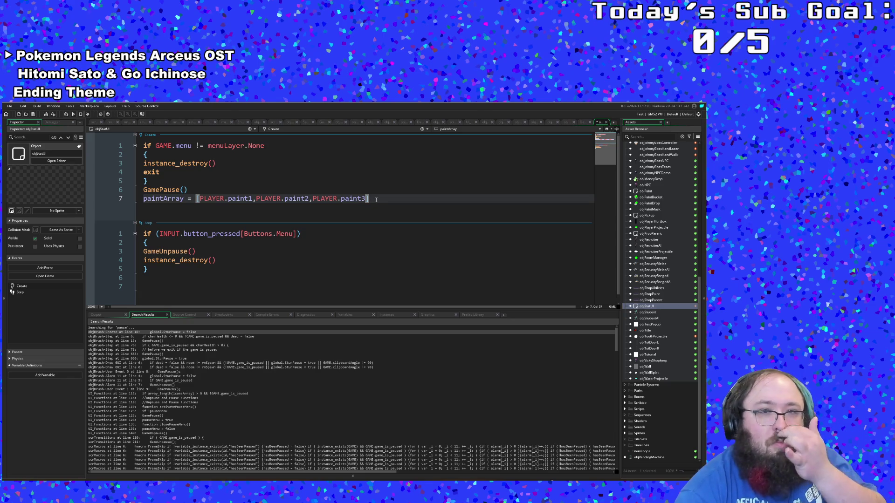
Add itemsArray = PLAYER.inventory on line 8, then jump to the inventory's definition.
key("Return")
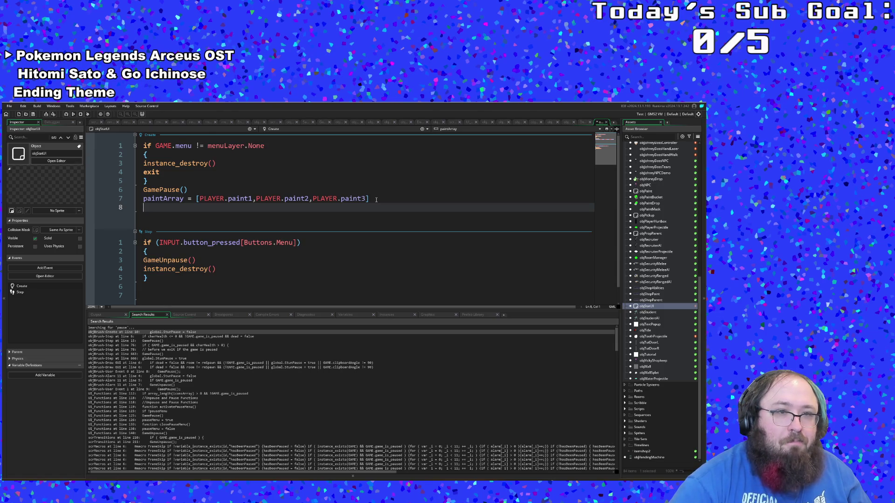
type("it")
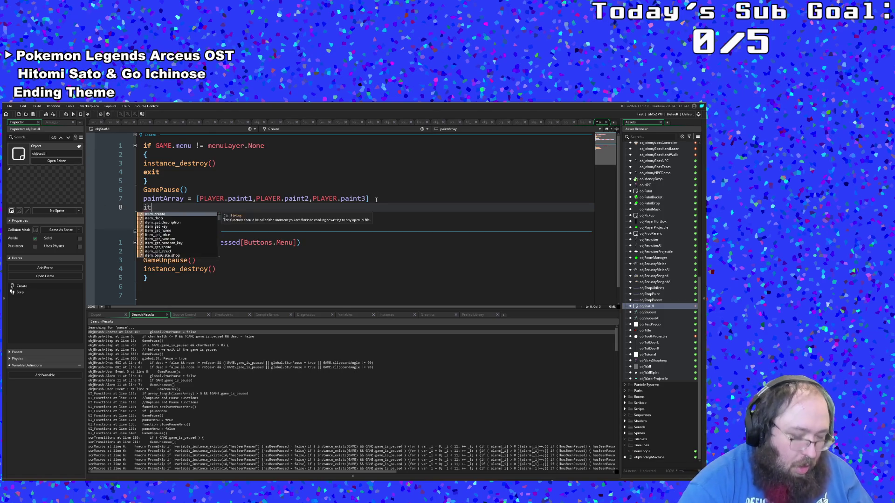
key("BackSpace")
key("BackSpace")
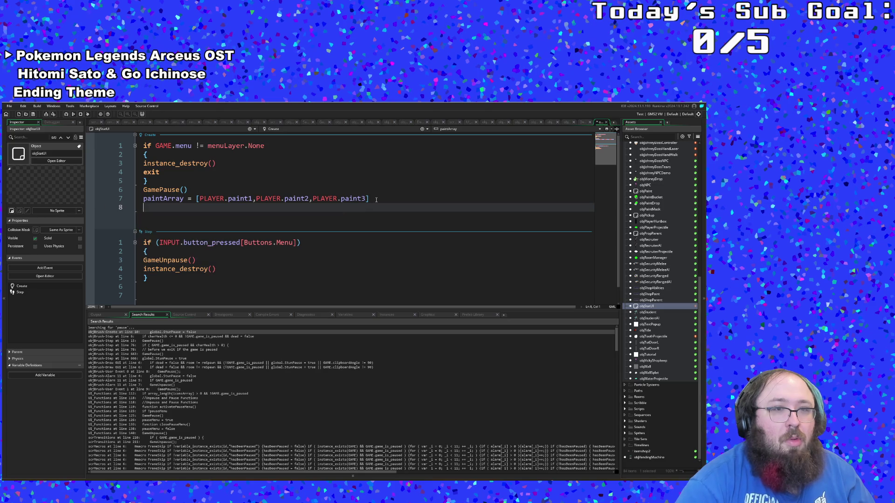
type("items")
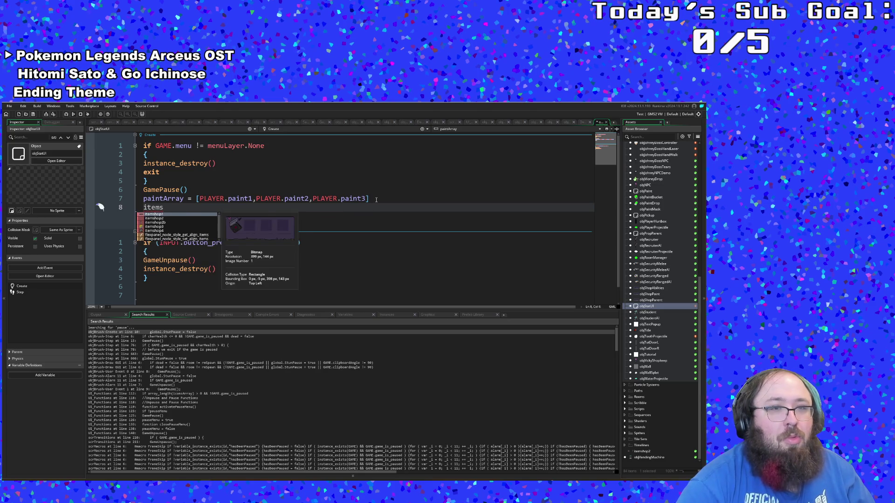
type("Arrat")
key("BackSpace")
type("y ")
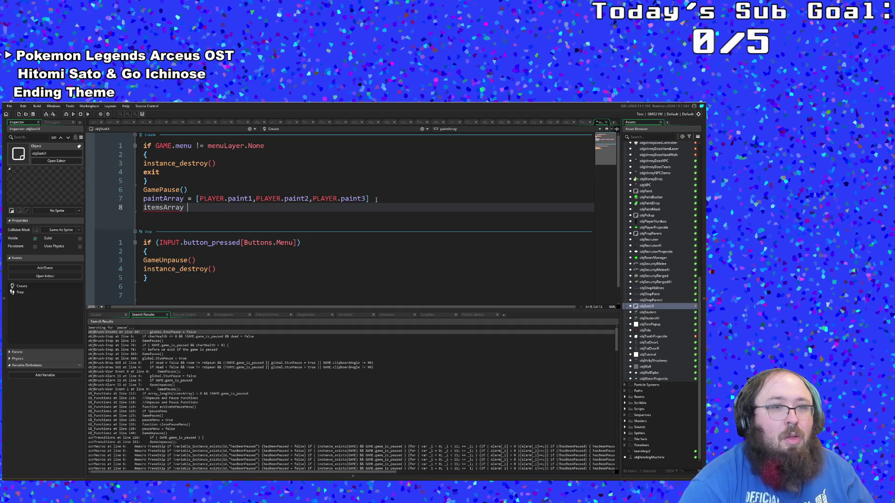
type("= PLA")
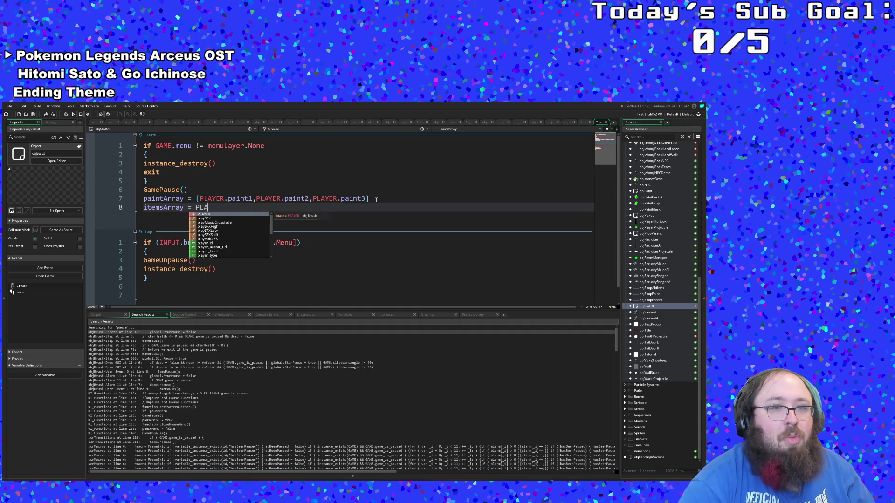
type("YER.inv")
key("Return")
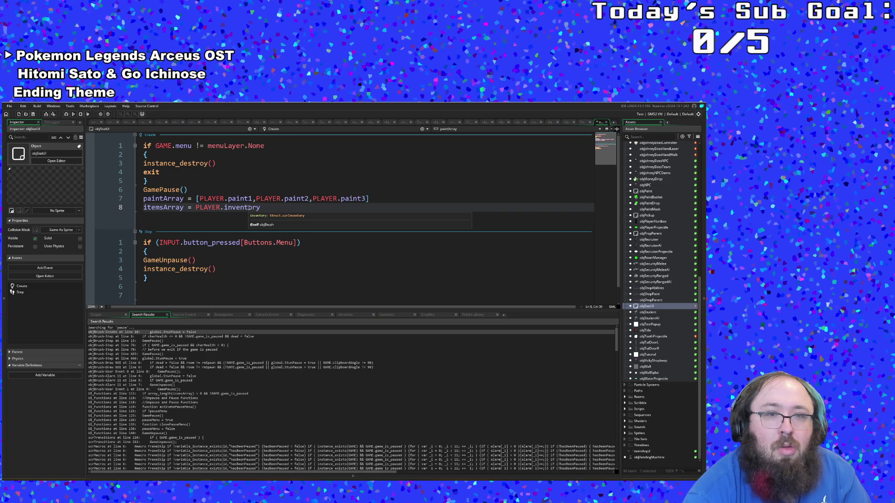
left_click(248, 208)
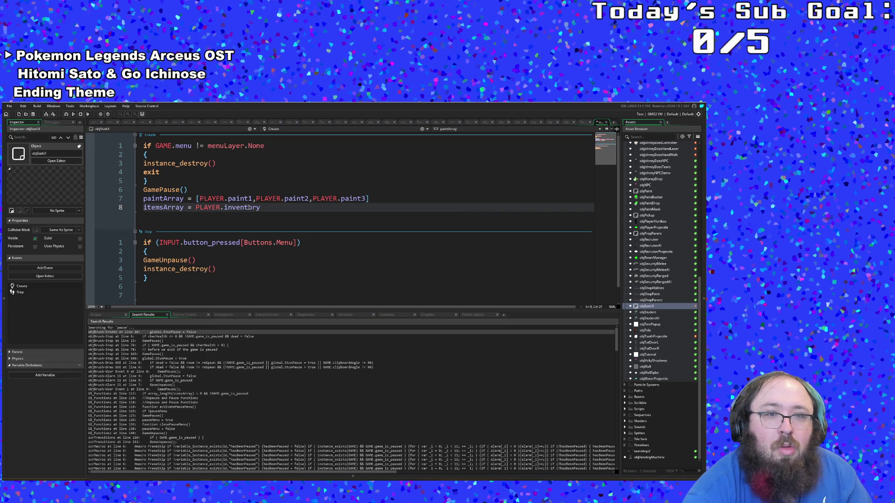
middle_click(248, 207)
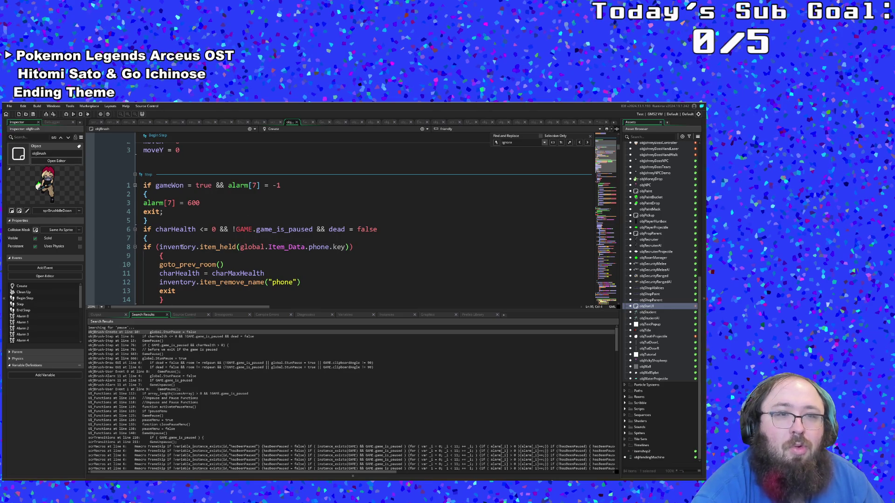
Search objBrush's code for 'inve', then clear the term and close the search box.
scroll(182, 247, "up", 10)
scroll(183, 249, "up", 20)
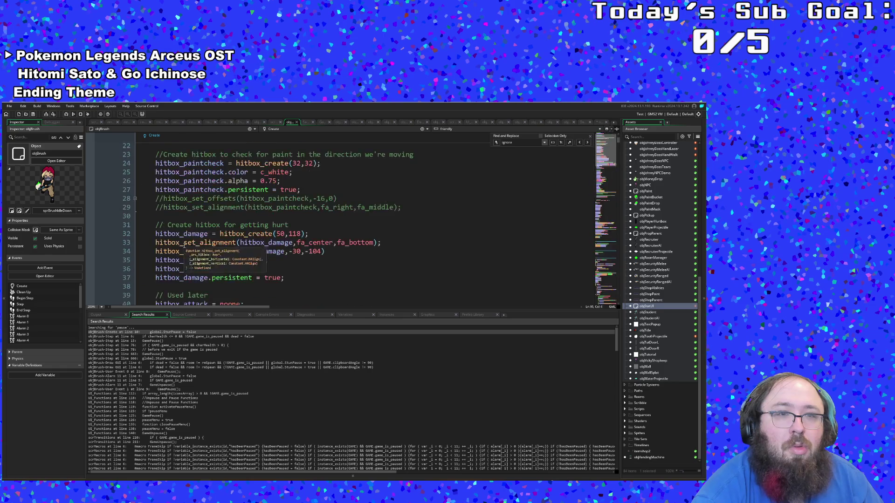
scroll(186, 243, "down", 20)
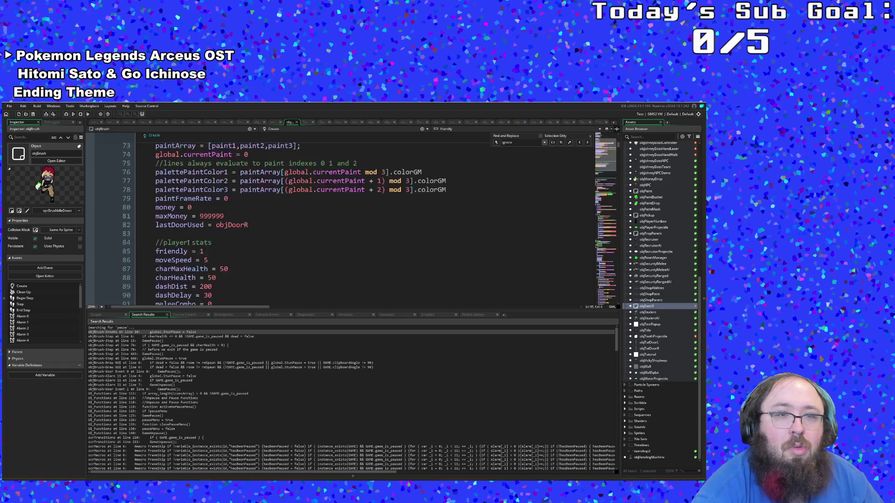
scroll(190, 241, "up", 10)
left_click(191, 238)
key("ctrl+shift+f")
type("inve")
key("BackSpace")
key("BackSpace")
key("BackSpace")
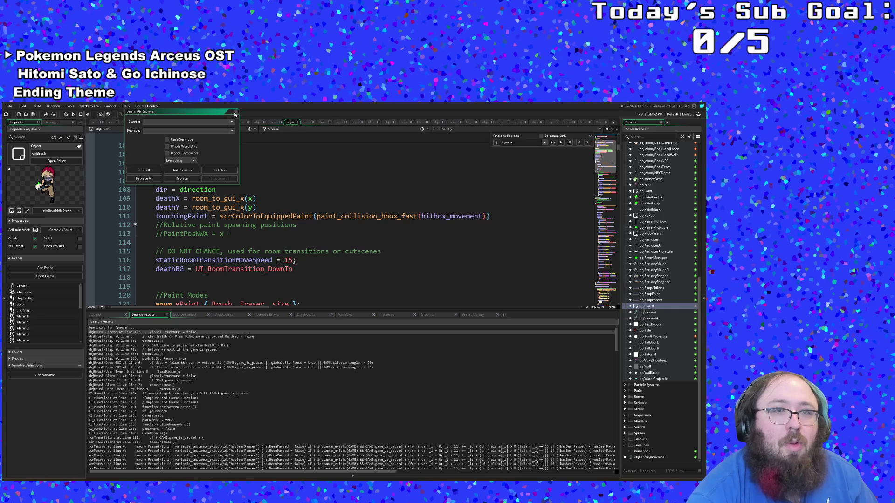
left_click(235, 114)
Follow item_held into the scrInventory script, review its code, then close that tab.
scroll(199, 265, "down", 12)
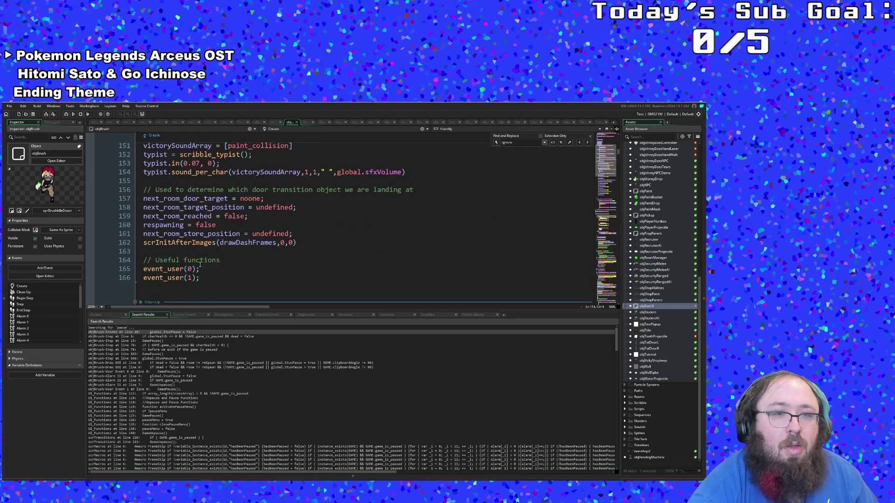
scroll(199, 264, "down", 6)
scroll(200, 263, "down", 6)
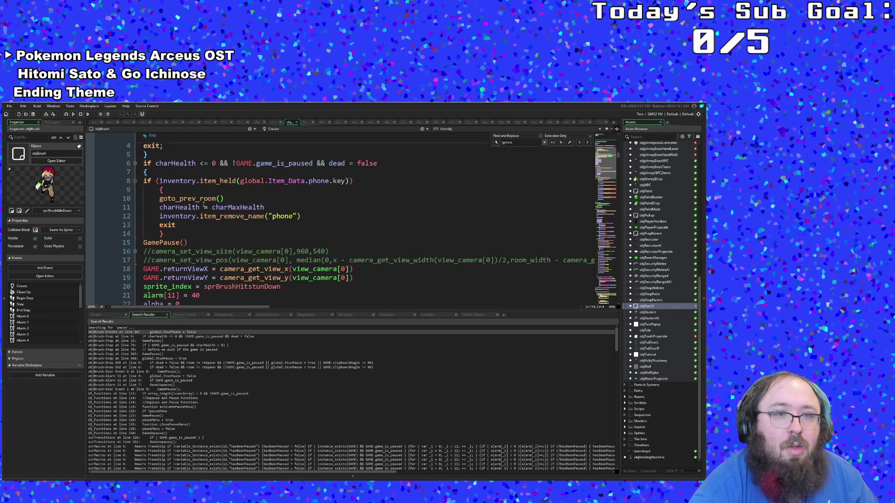
middle_click(215, 181)
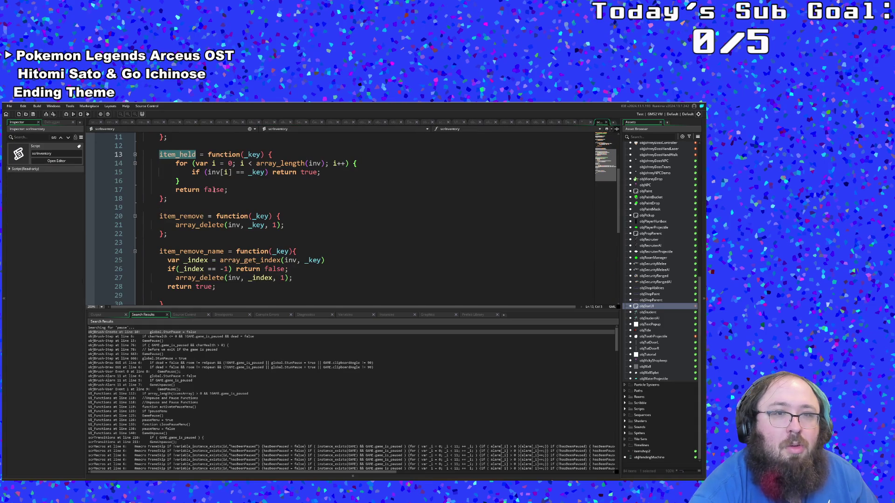
left_click(214, 190)
scroll(211, 191, "up", 3)
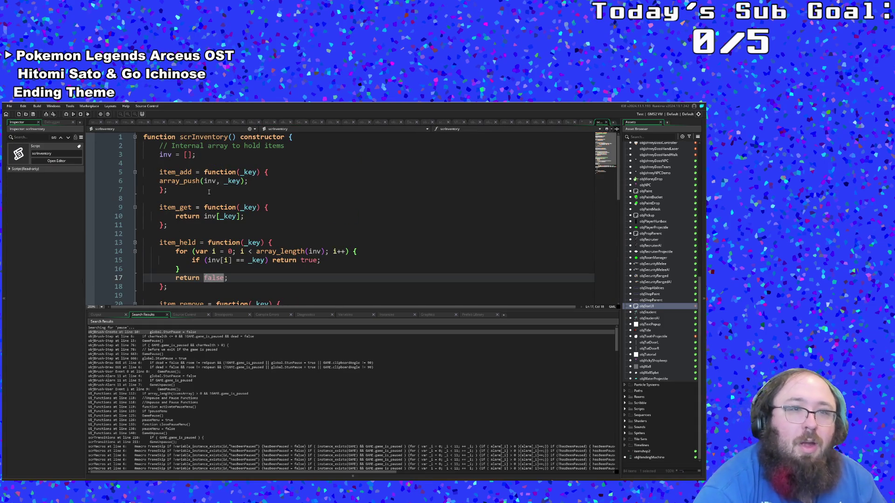
scroll(223, 199, "down", 6)
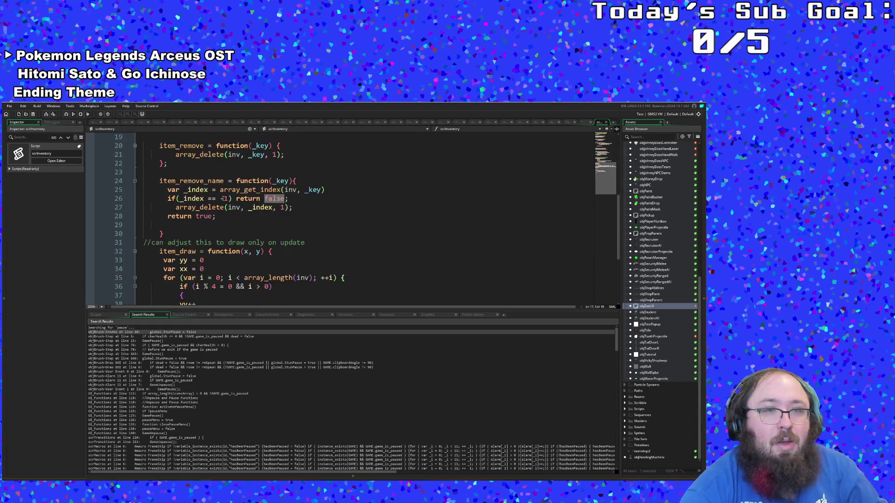
scroll(222, 199, "down", 5)
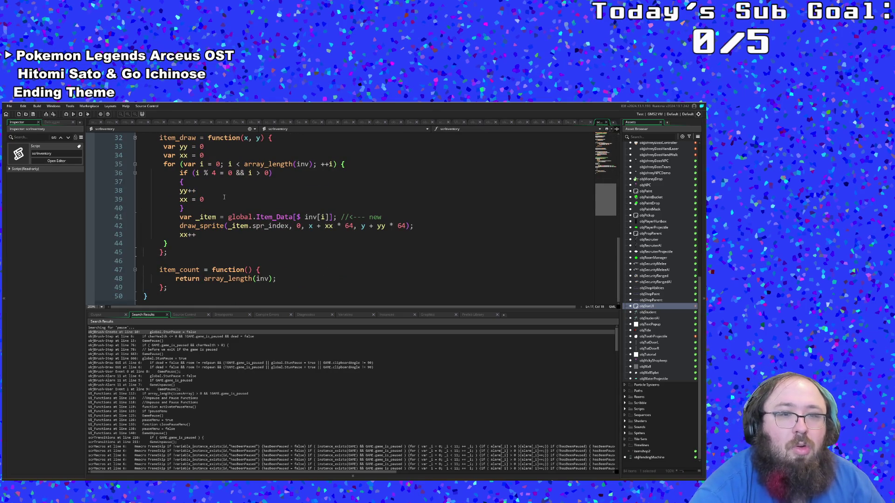
scroll(224, 197, "up", 10)
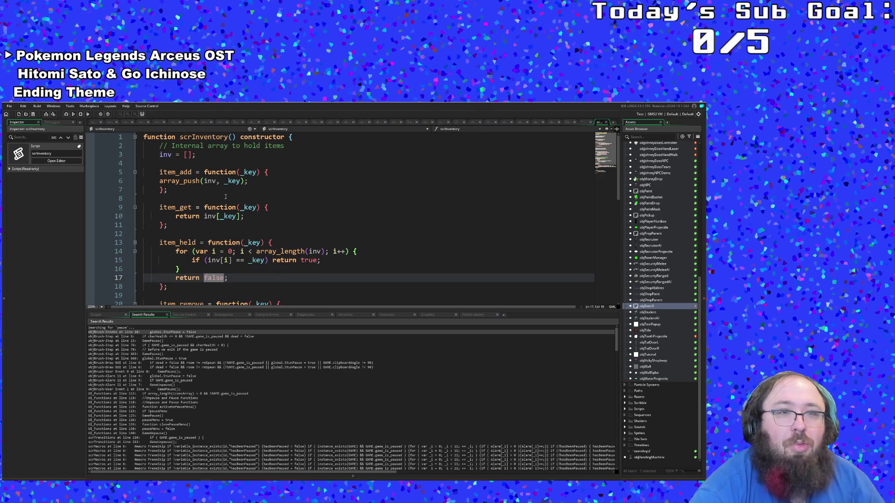
left_click(294, 166)
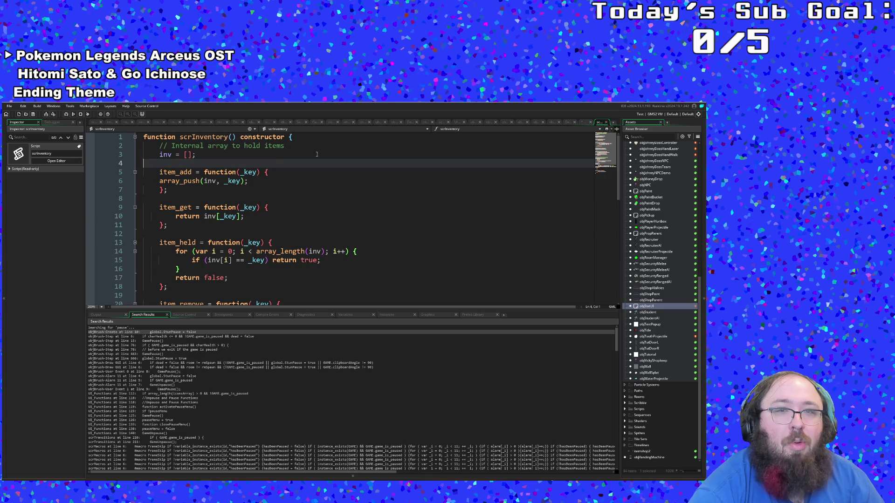
left_click(605, 122)
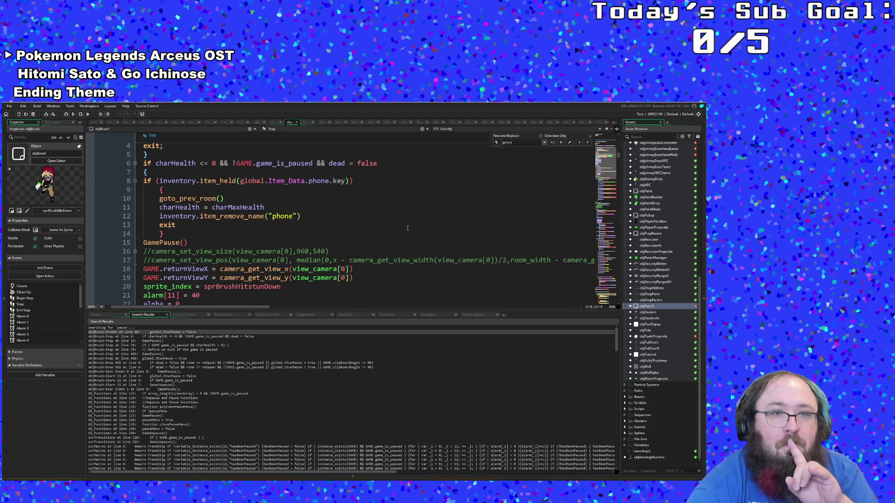
Jump from the line-8 inventory reference to its declaration in objBrush's Create event.
left_click(193, 181)
key("Down")
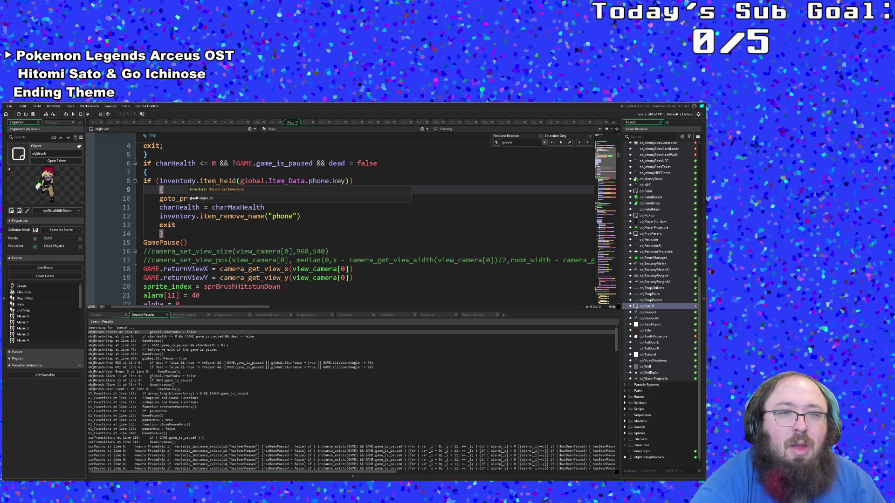
left_click(188, 181)
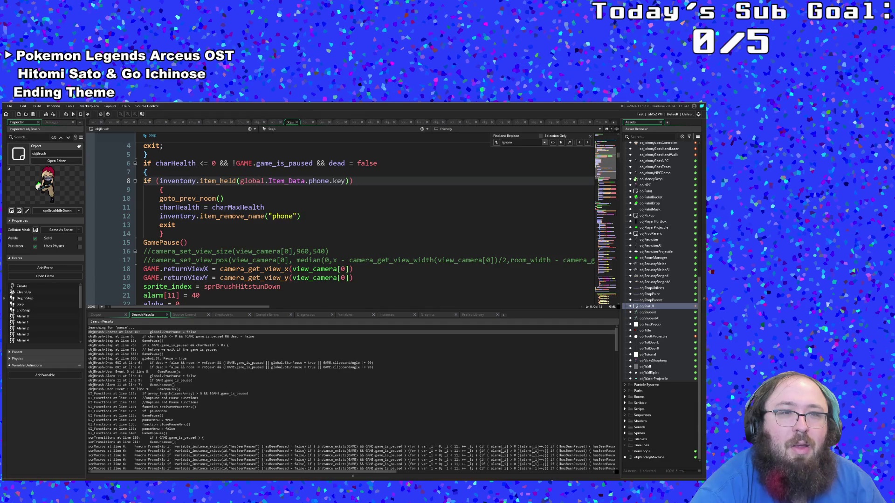
key("F12")
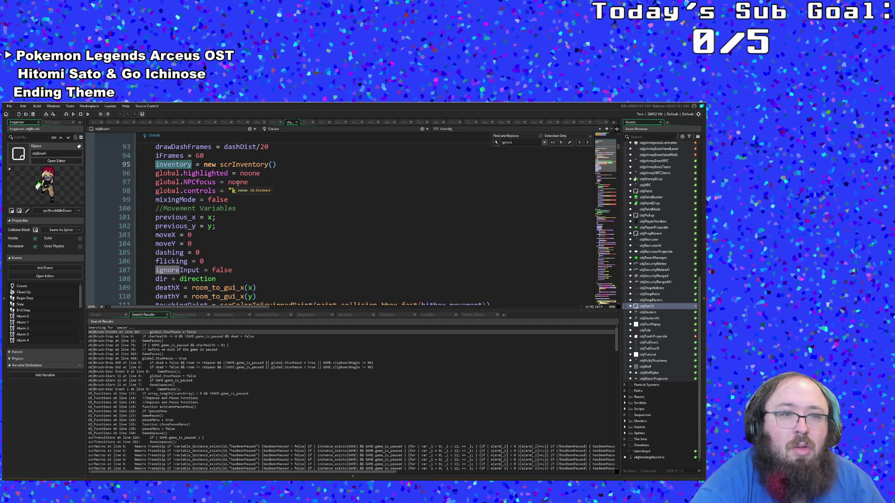
scroll(238, 183, "down", 20)
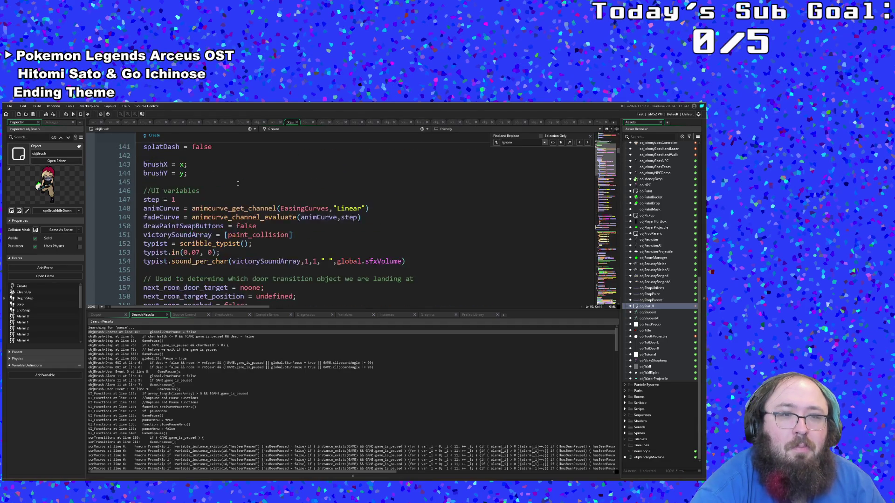
scroll(238, 183, "down", 10)
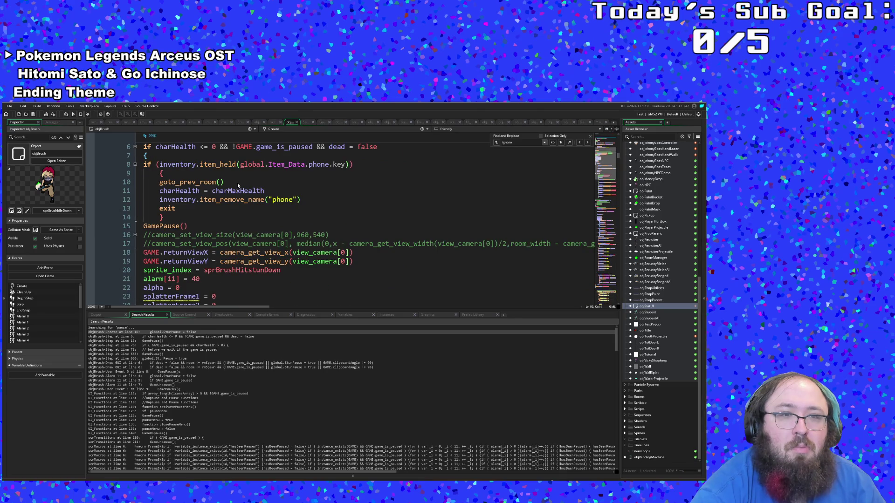
Review the inventory = new scrInventory() line, then open project-wide Search & Replace.
scroll(237, 183, "up", 20)
scroll(238, 182, "up", 2)
scroll(234, 182, "down", 2)
scroll(222, 182, "up", 2)
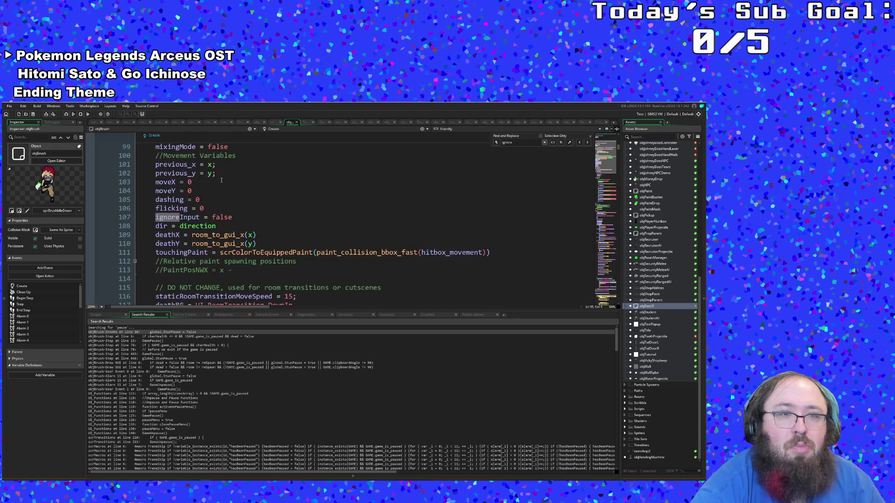
key("ctrl+shift+f")
Find all whole-word matches of 'inv' across the project, then close the search dialog.
type("inv")
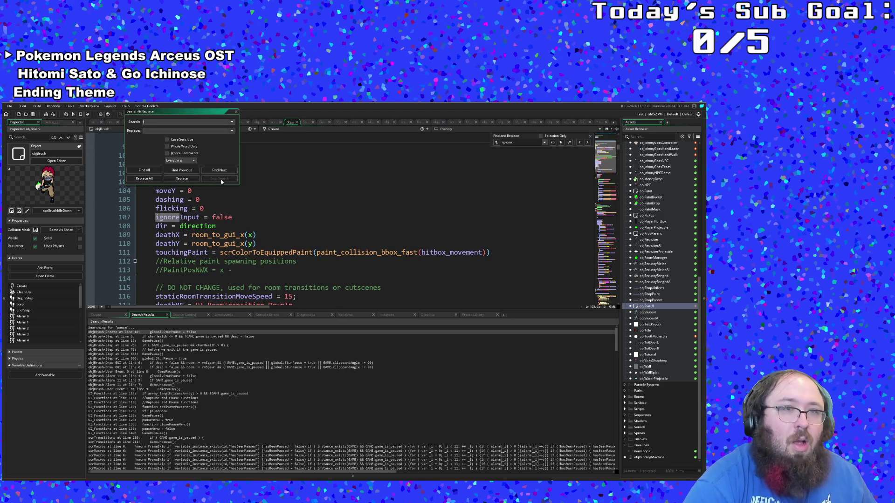
key("Return")
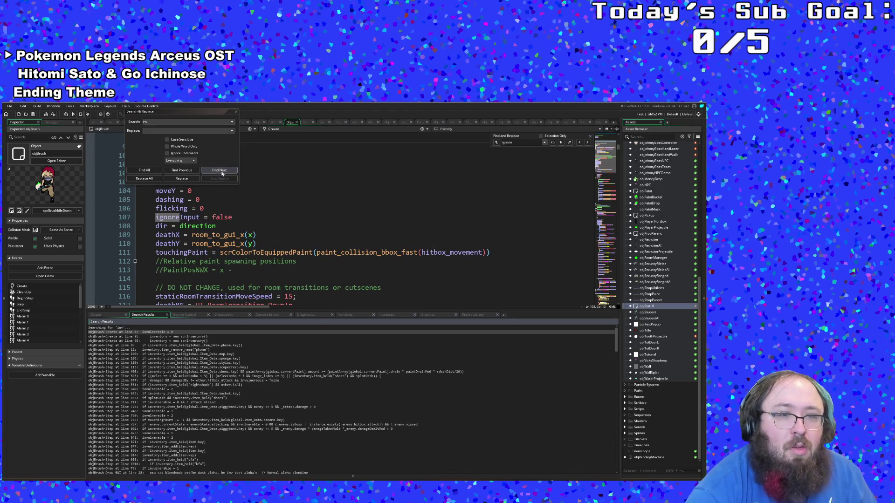
left_click(167, 146)
left_click(152, 170)
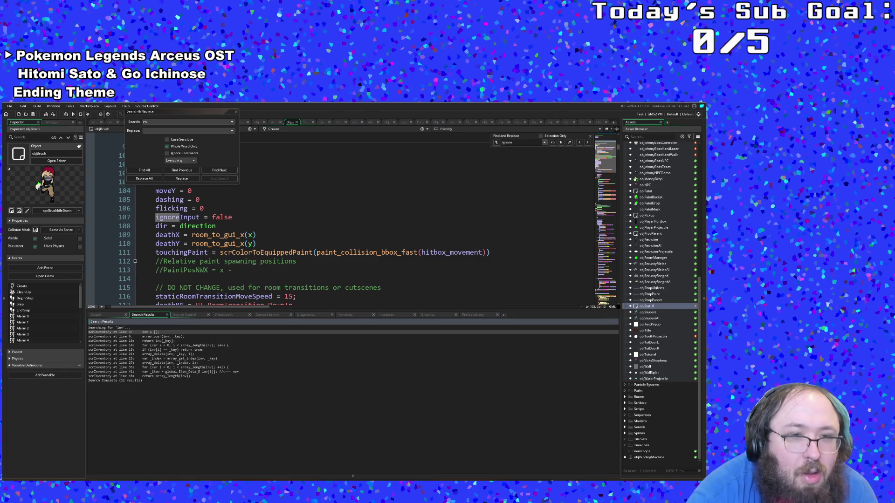
left_click(235, 111)
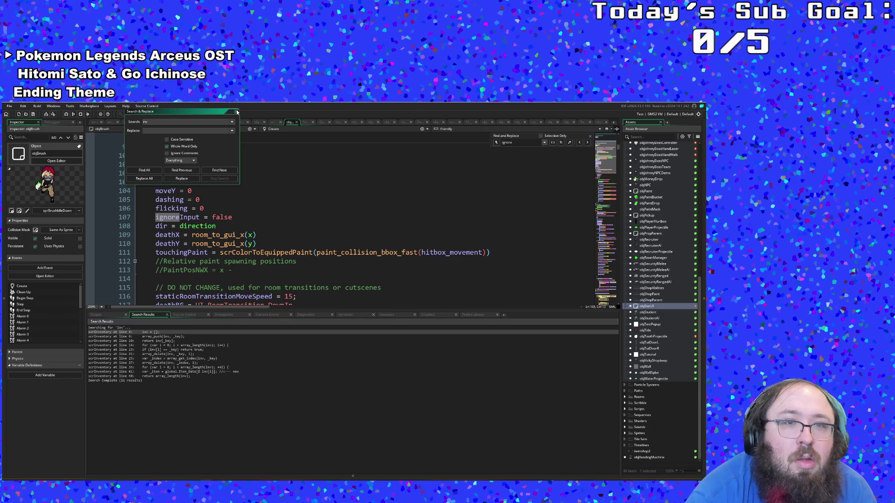
Back in objBrush's Create code, change the search term to 'inv' and switch to objStatUI's event code.
left_click(244, 190)
scroll(247, 191, "up", 20)
scroll(255, 192, "up", 9)
scroll(255, 192, "down", 8)
scroll(256, 192, "down", 16)
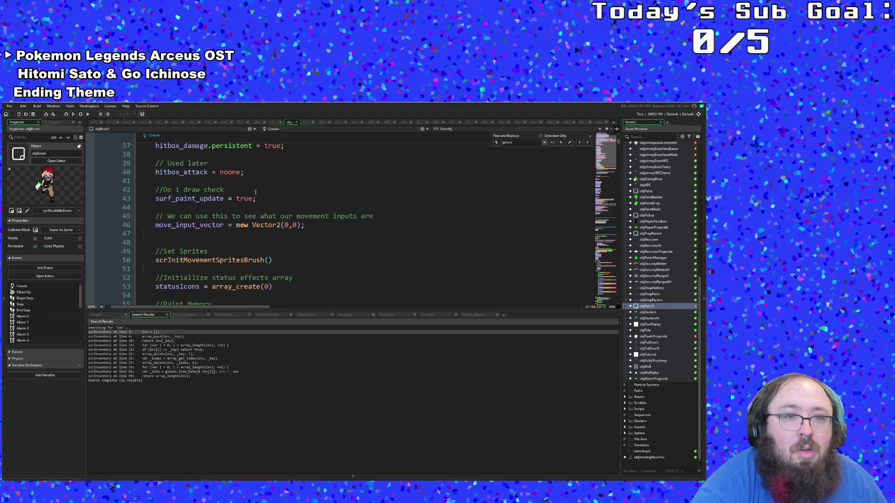
double_click(518, 143)
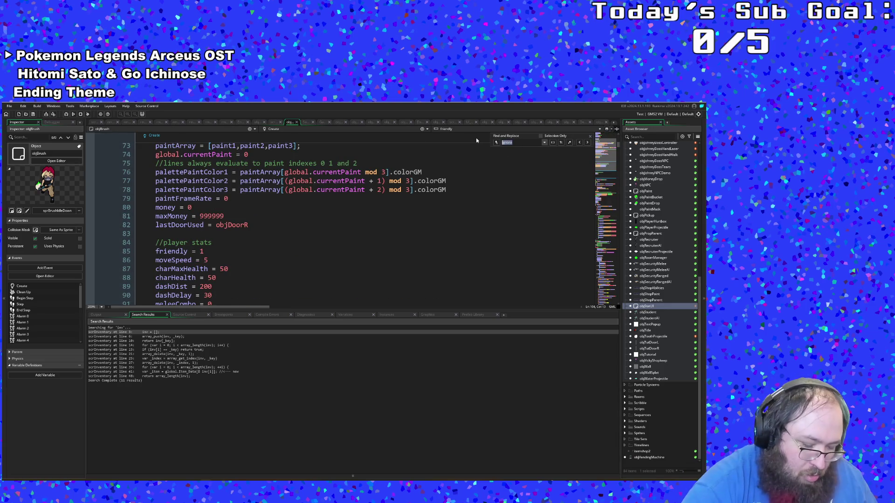
type("inv")
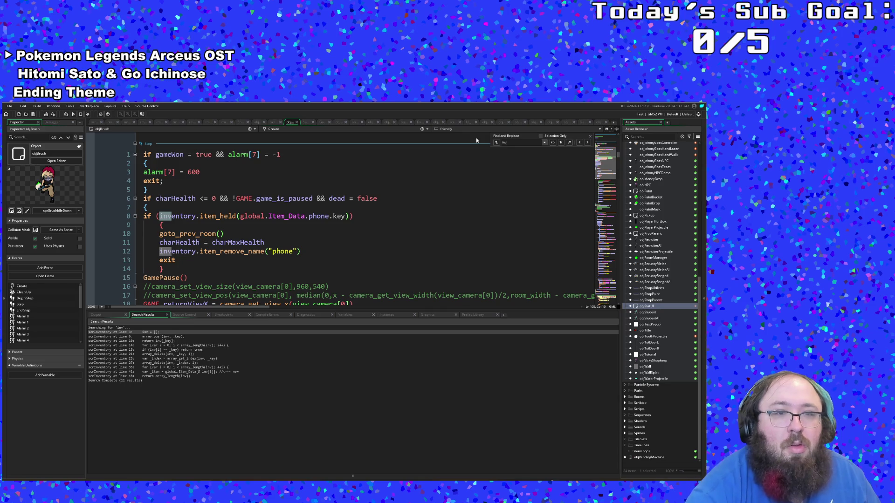
left_click(298, 232)
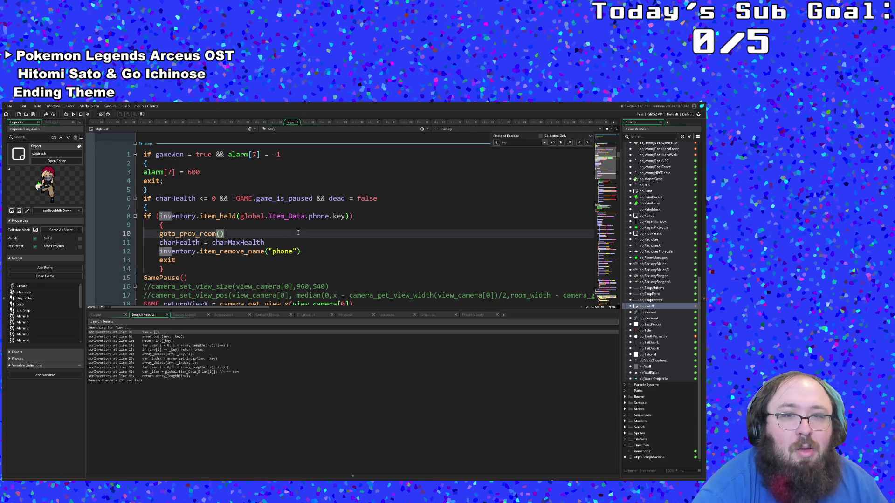
left_click(297, 123)
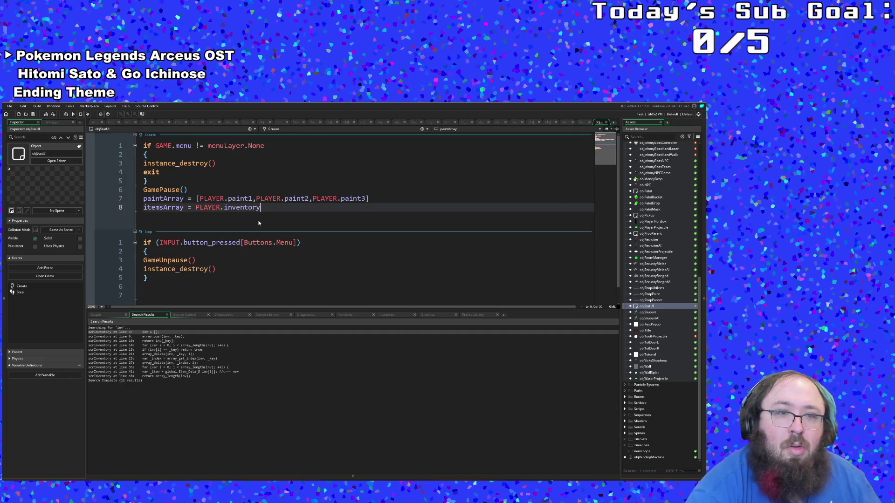
Append .inv so itemsArray reads PLAYER.inventory.inv on Create line 8.
left_click(243, 260)
left_click(262, 209)
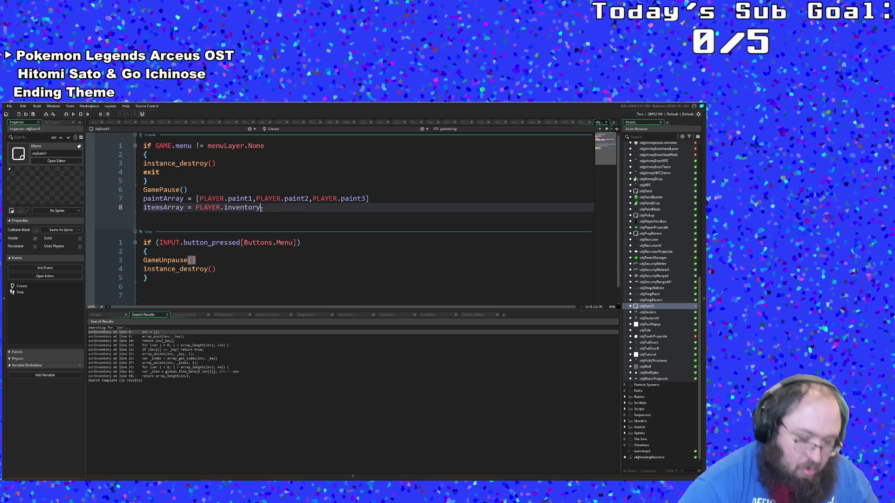
type(";")
key("ctrl+space")
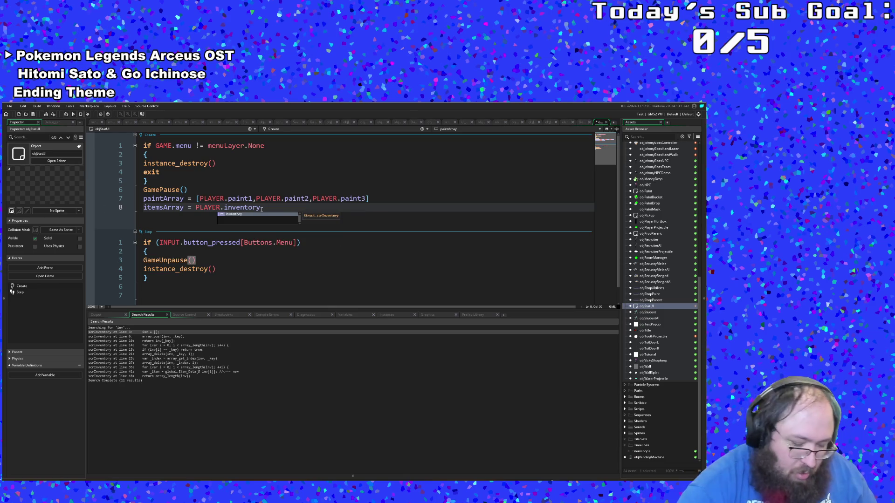
type(".inv")
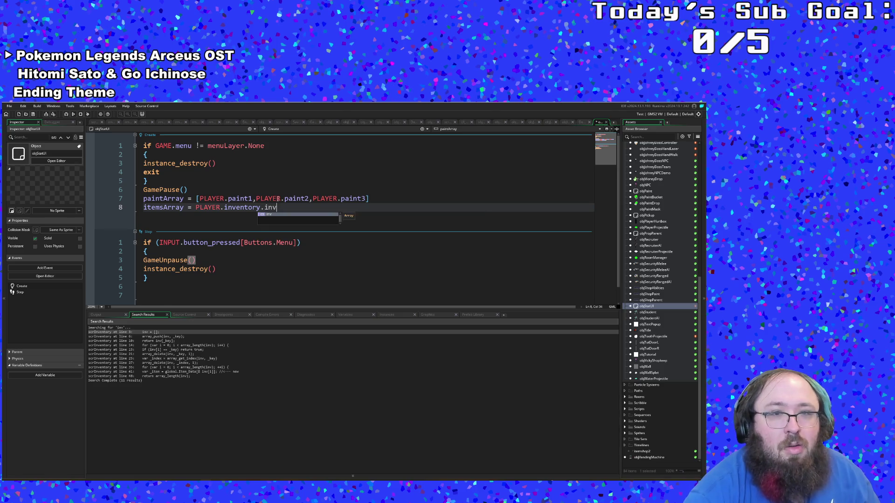
key("Left")
key("Left")
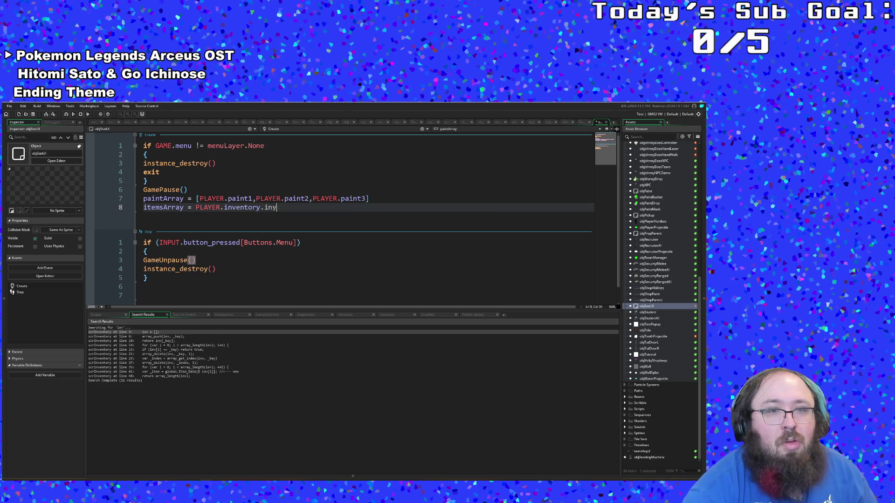
key("Left")
left_click(277, 207)
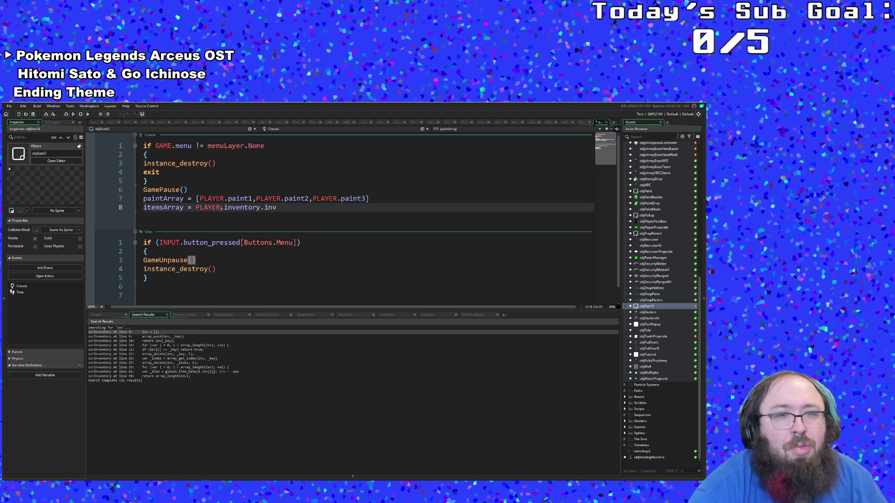
Follow inventory to the scrInventory constructor and look over its item_add function.
middle_click(236, 207)
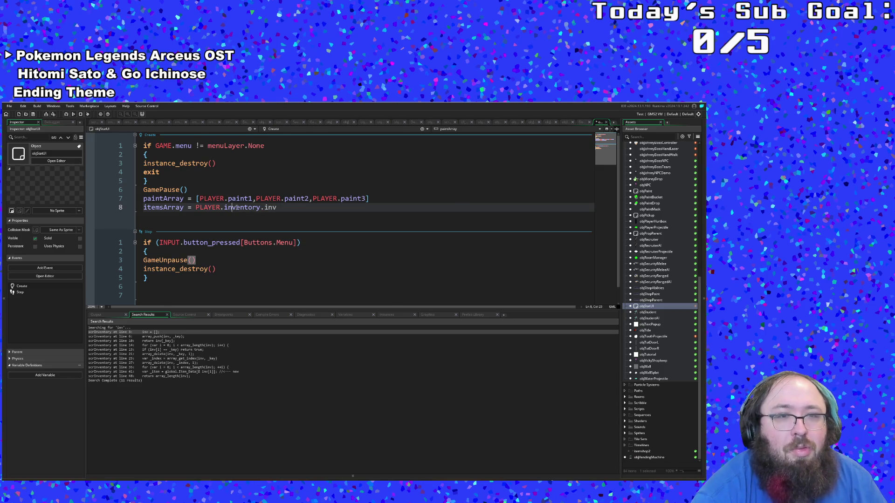
middle_click(259, 154)
left_click(242, 180)
scroll(244, 179, "down", 2)
scroll(245, 178, "up", 2)
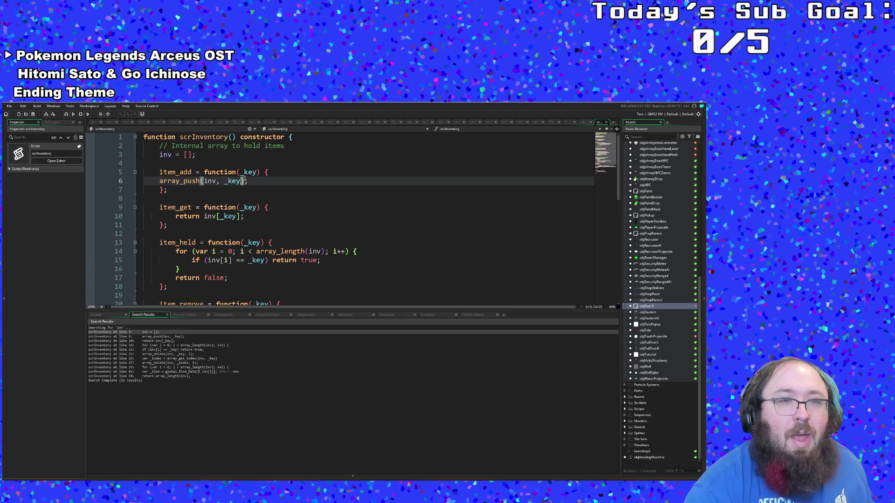
scroll(245, 178, "down", 2)
scroll(245, 179, "down", 8)
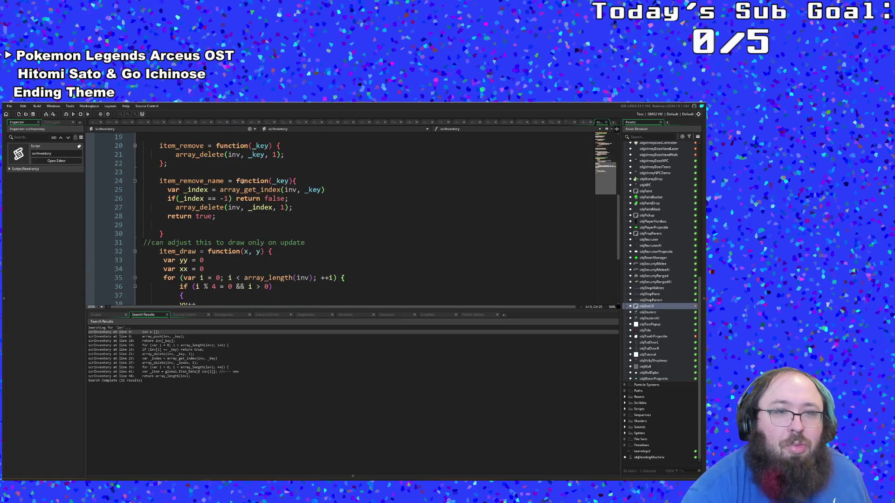
scroll(242, 180, "up", 2)
left_click(258, 199)
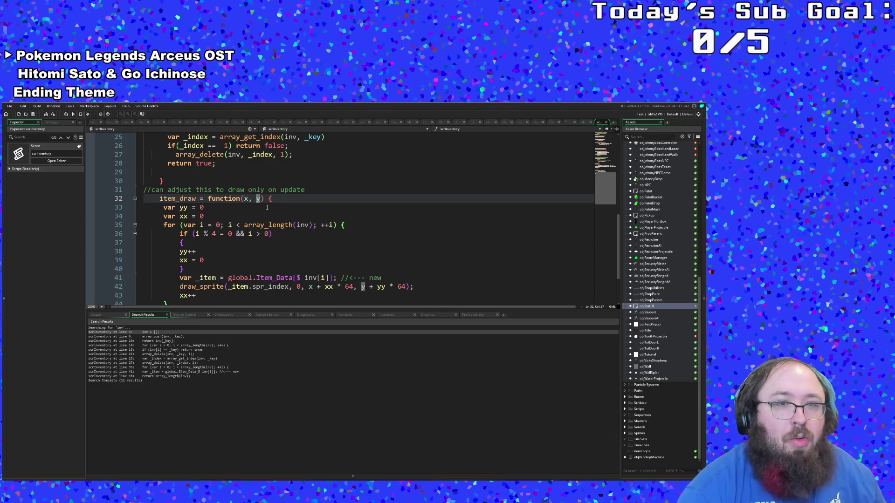
left_click(262, 199)
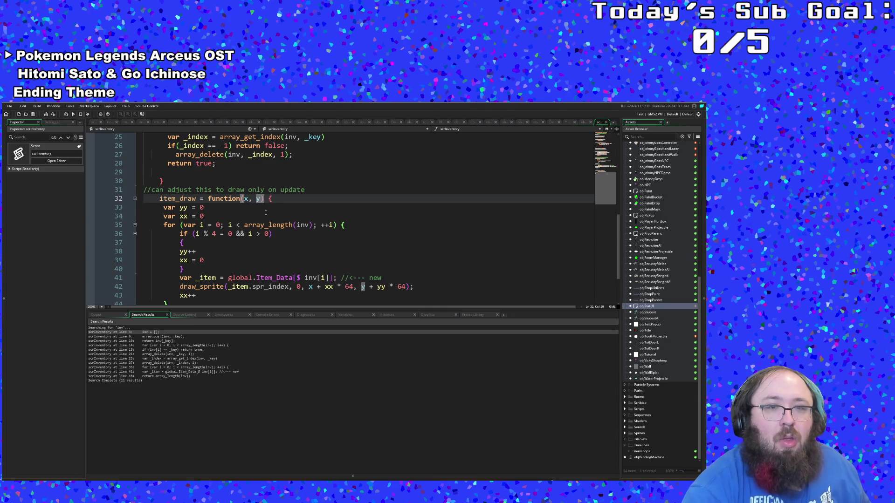
scroll(266, 213, "down", 2)
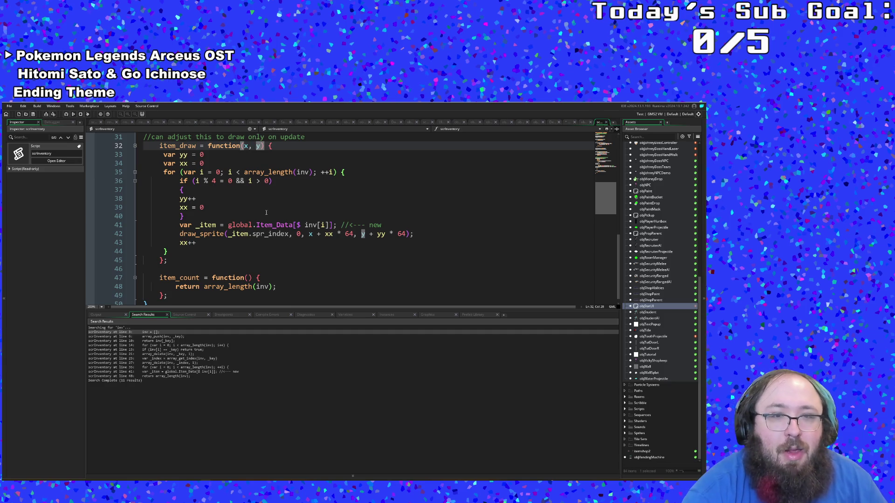
left_click(225, 235)
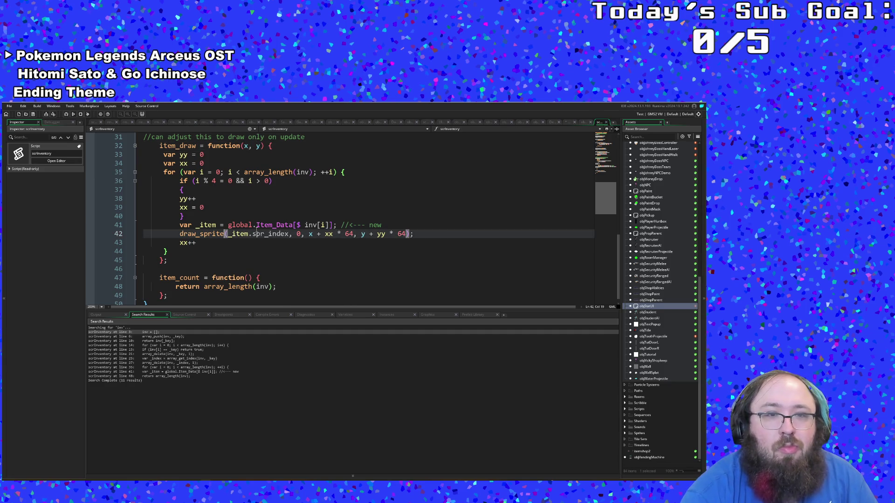
Change line 42 to draw_sprite_ext, keep xx++ below, and add a comma after y + yy * 64.
type("_ext")
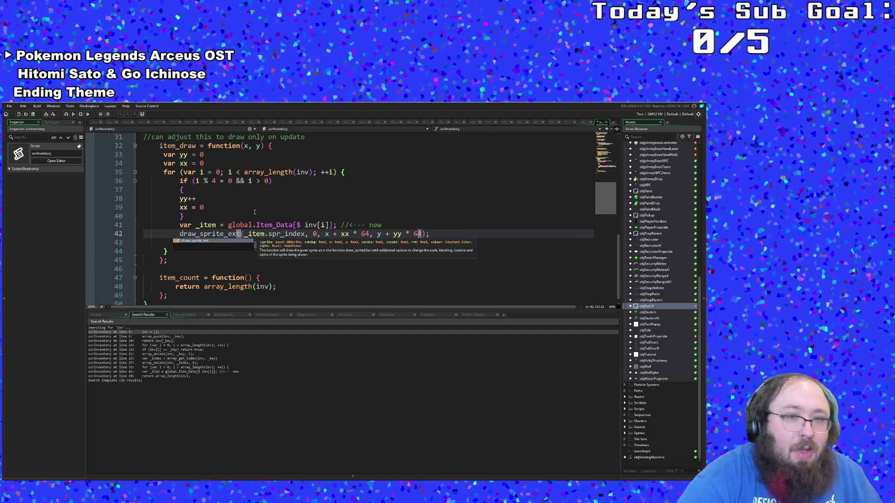
left_click(319, 239)
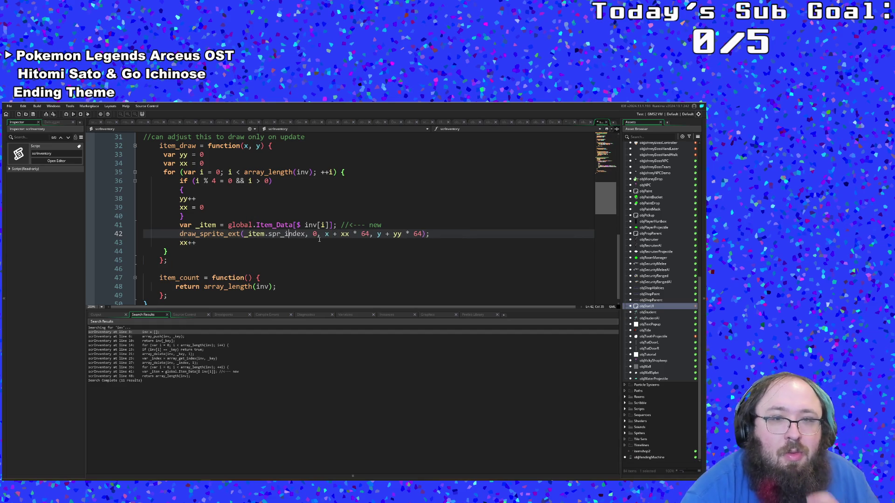
type("xx++")
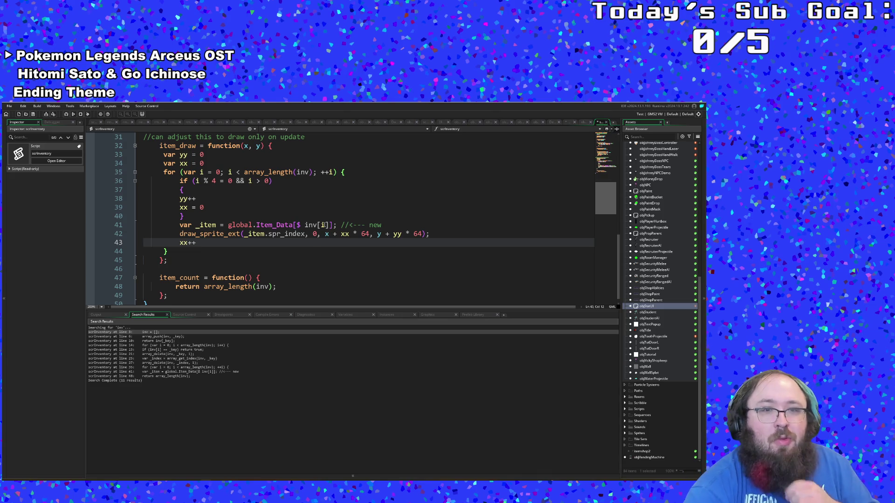
left_click(322, 226)
left_click(321, 234)
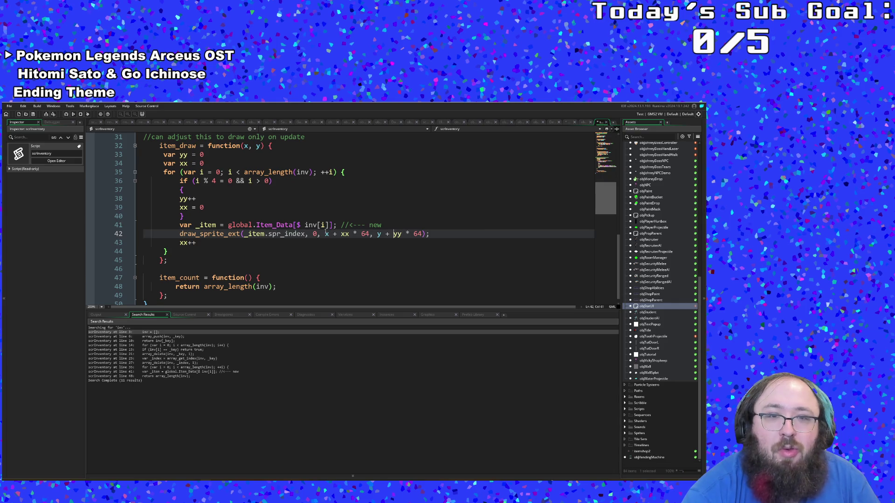
left_click(422, 234)
type(",")
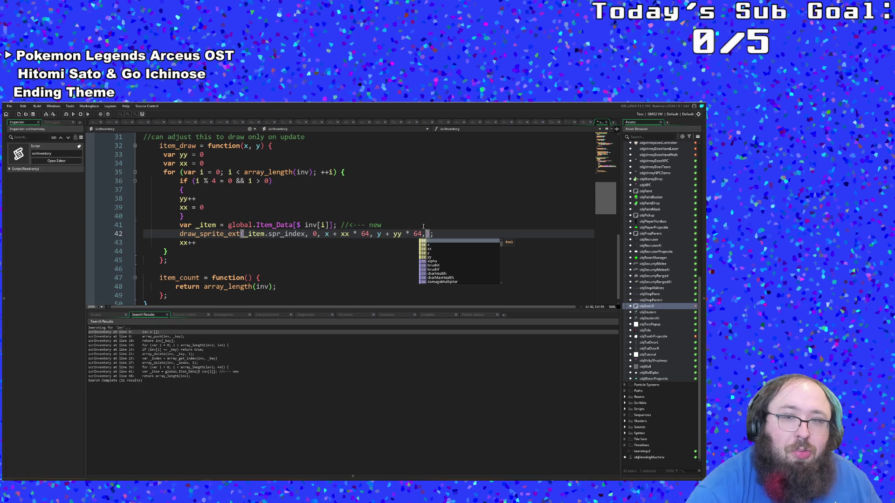
mouse_move(241, 236)
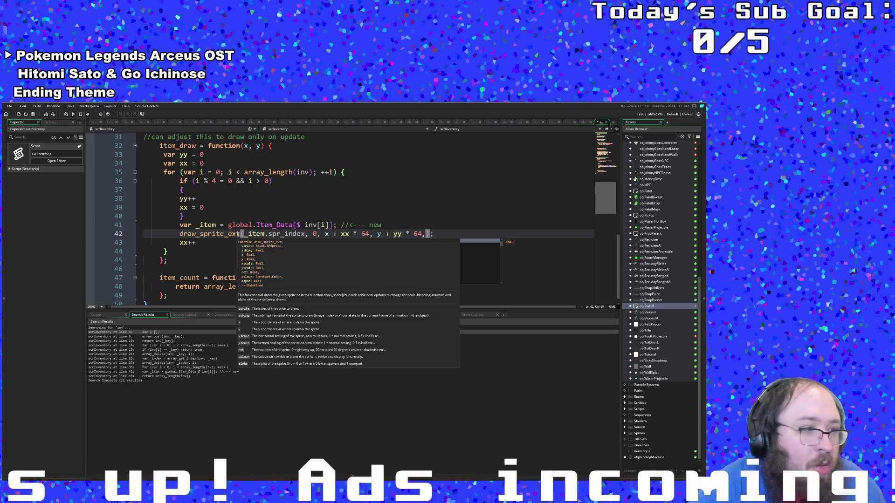
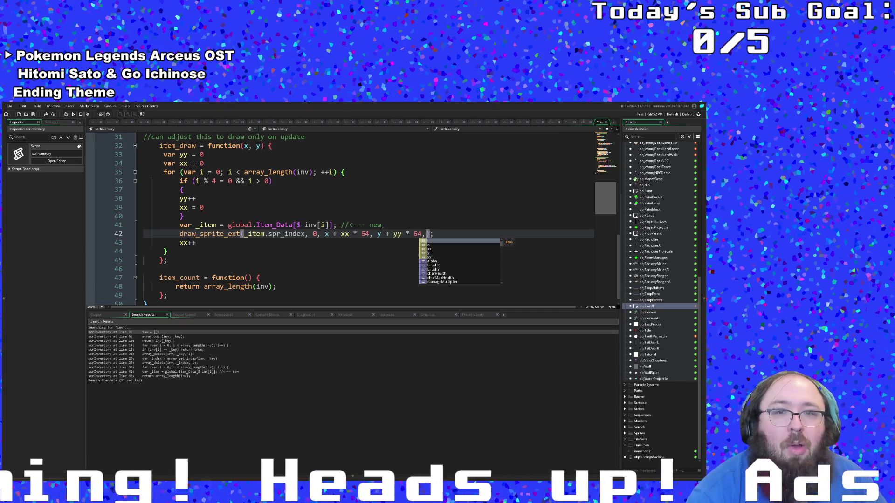
Insert a blank line 42 above draw_sprite_ext and start an if statement there.
key("Escape")
key("Home")
key("Return")
key("Up")
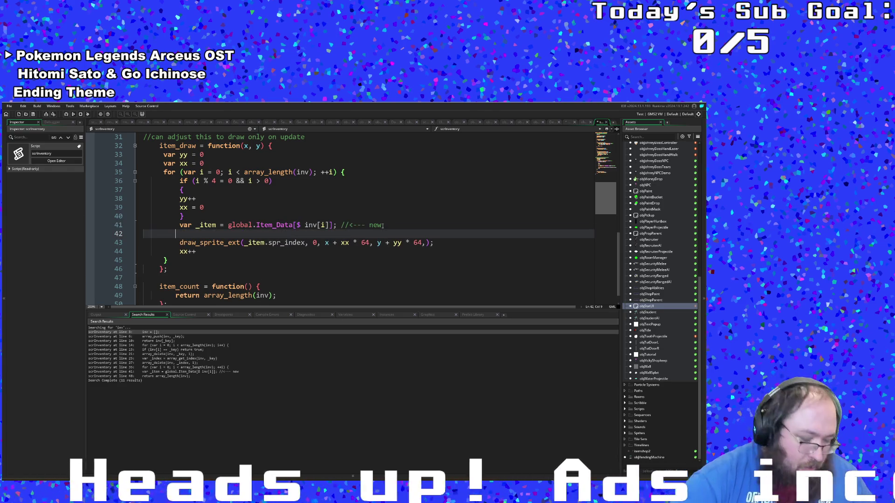
type("if")
key("BackSpace")
key("BackSpace")
key("BackSpace")
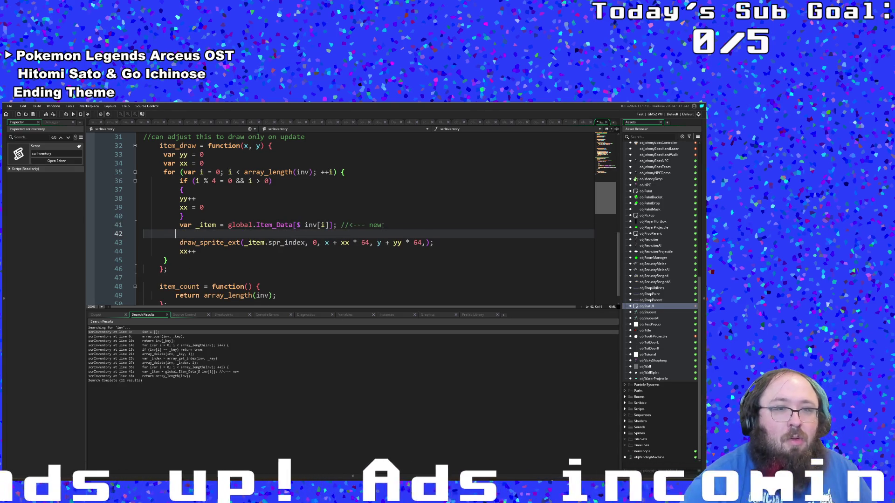
key("Return")
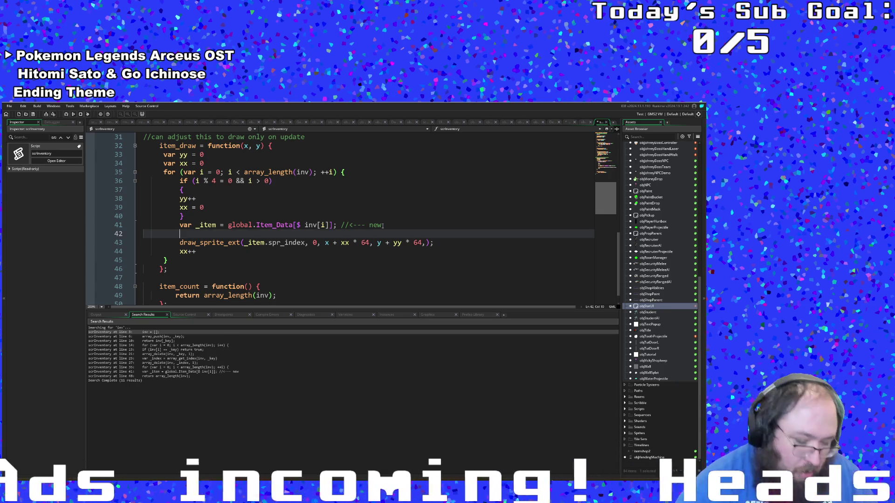
type("if")
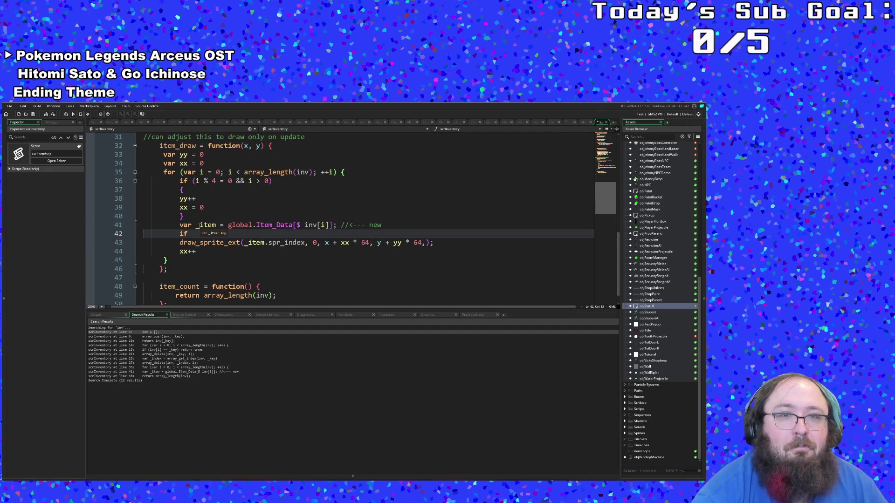
Scroll through scrInventory to review the item_draw code.
scroll(197, 229, "up", 2)
scroll(200, 225, "up", 2)
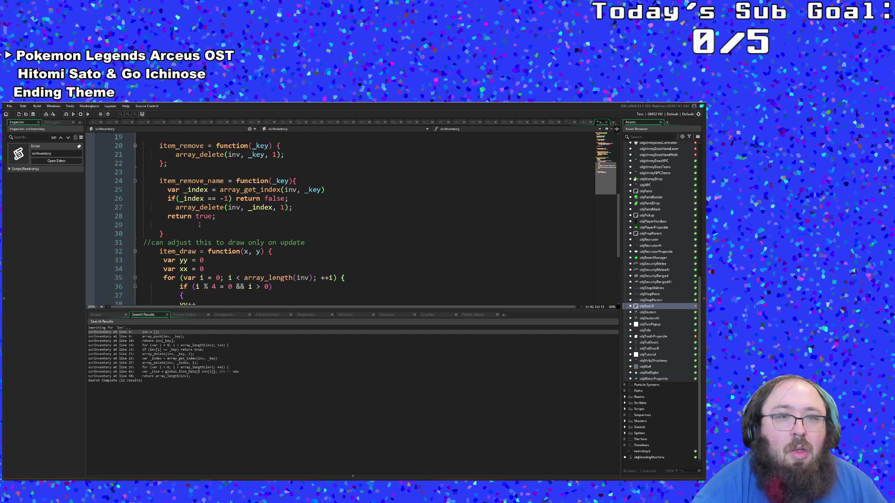
scroll(200, 225, "up", 6)
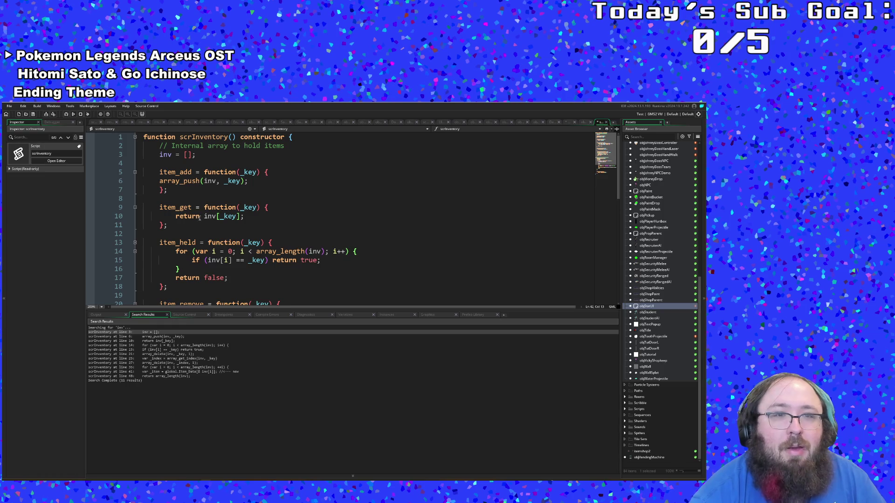
scroll(204, 228, "down", 8)
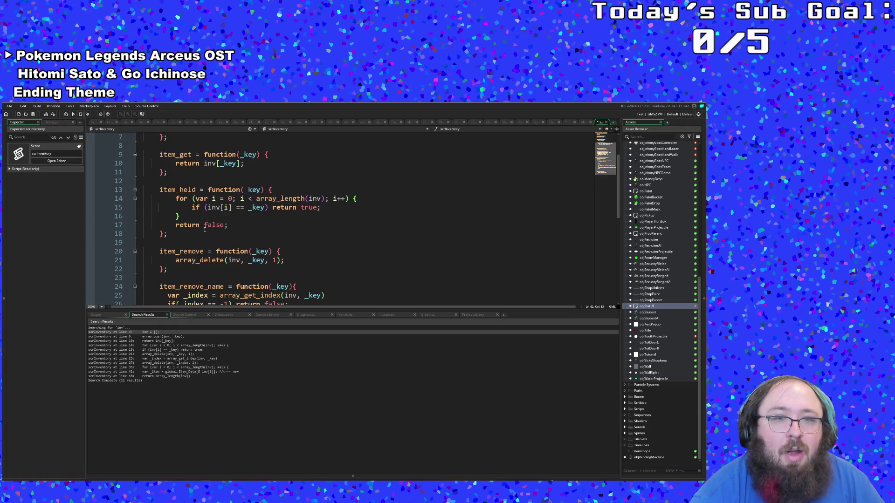
type("if")
scroll(204, 227, "down", 2)
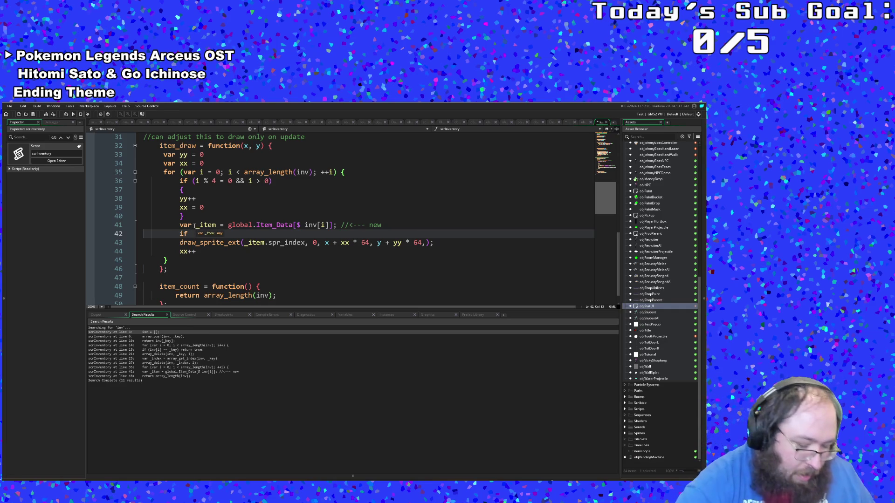
Write the condition instance_exists(objStatUI) && objStatUI.itemIndex = i, with draw_sprite as the else branch.
type("instance_exists(")
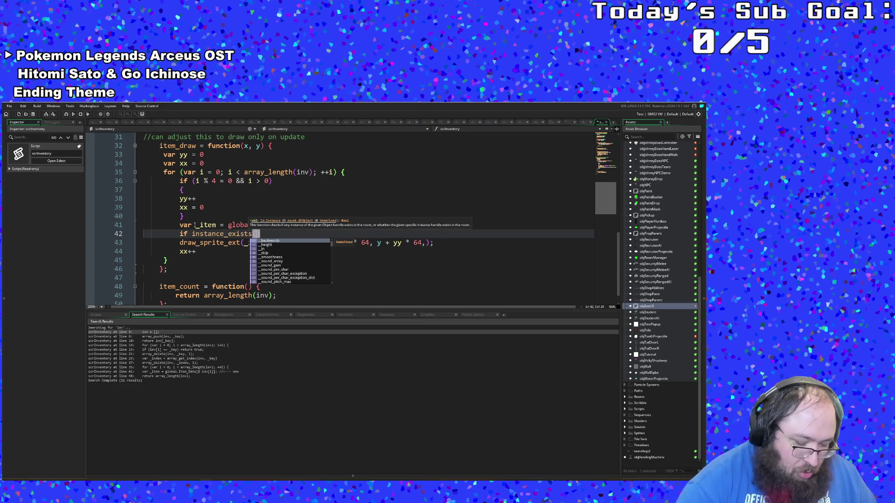
type("objmen")
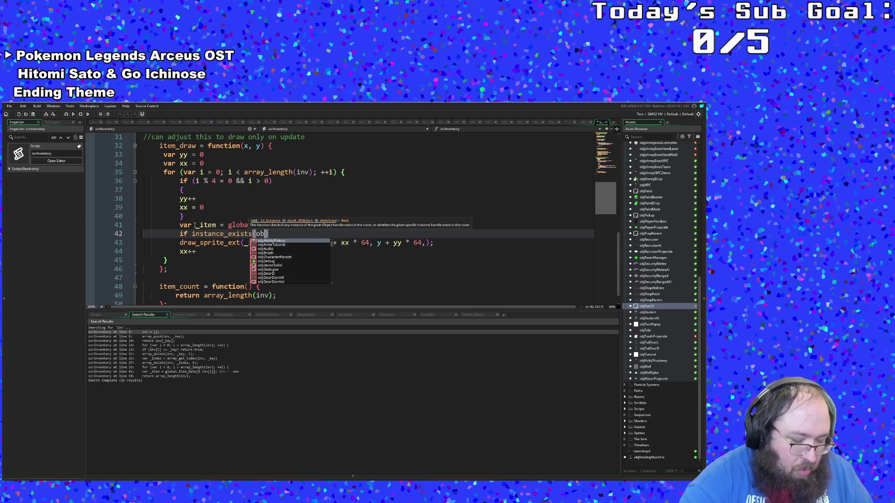
key("BackSpace")
key("BackSpace")
key("BackSpace")
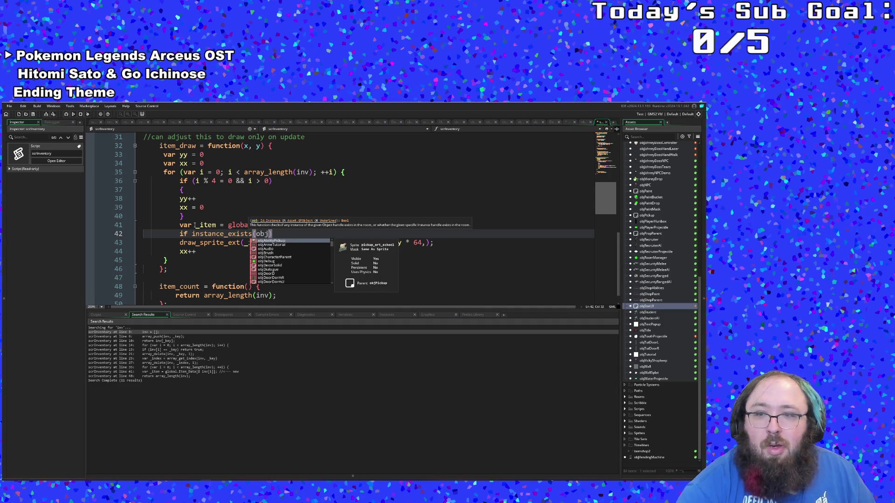
type("stat")
key("Return")
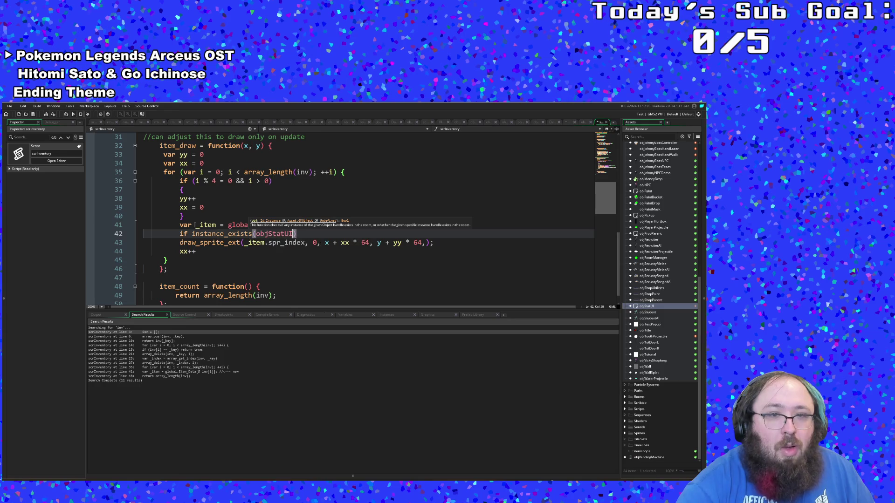
type(") ")
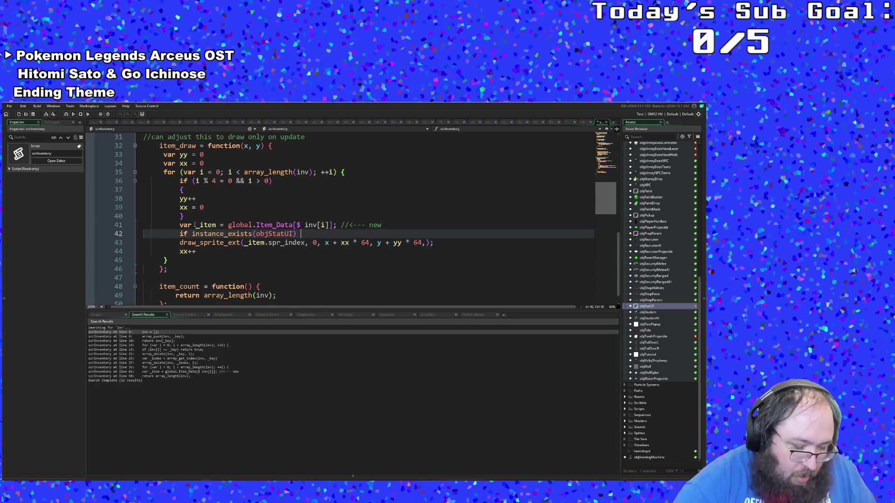
type("&&")
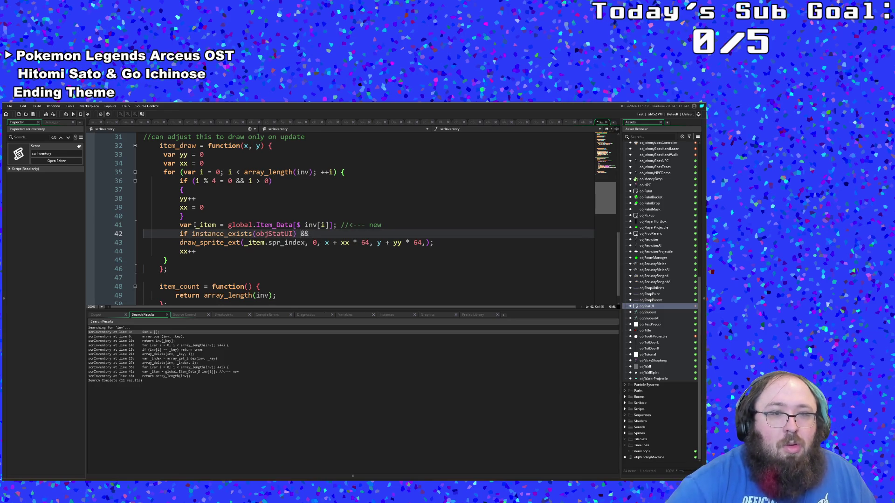
key("End")
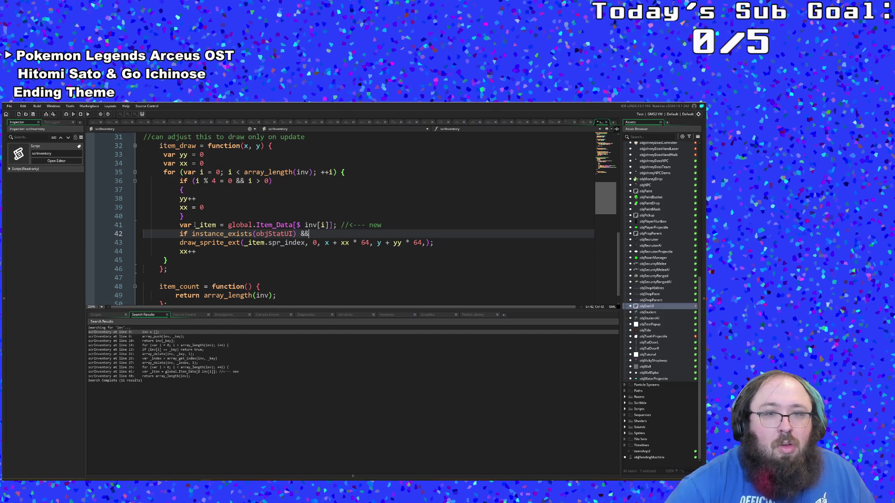
type("objStatUI")
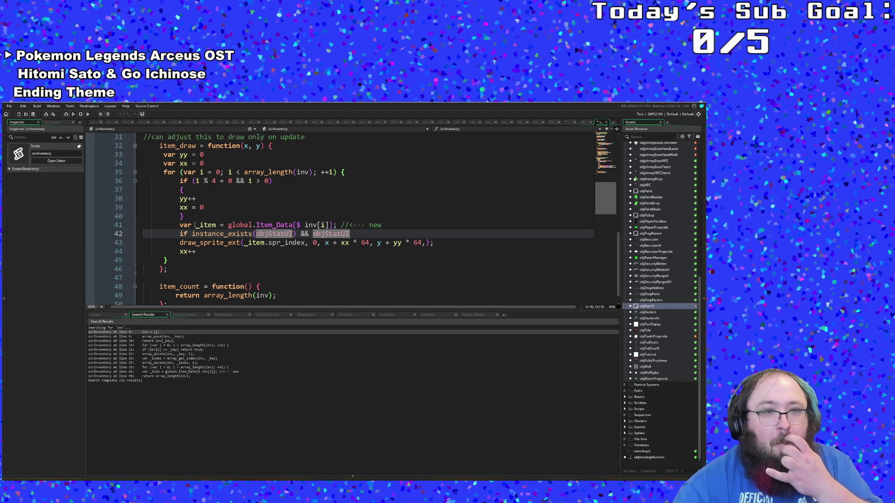
type(".")
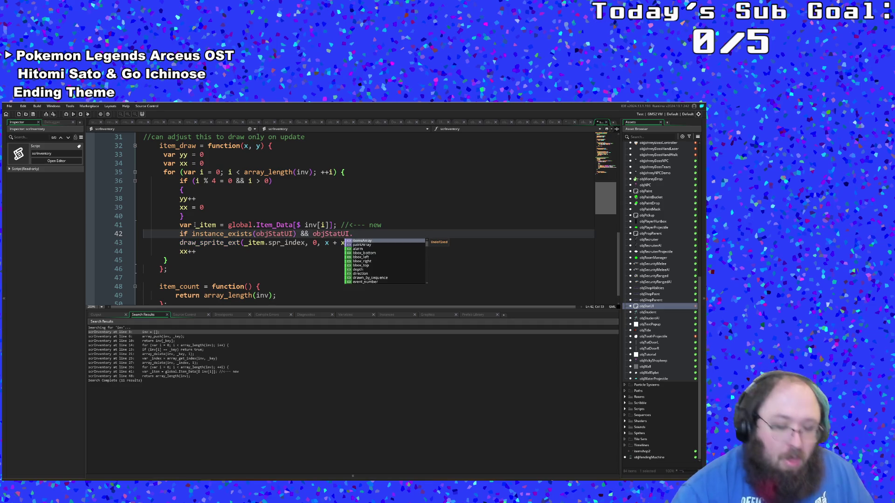
type("index")
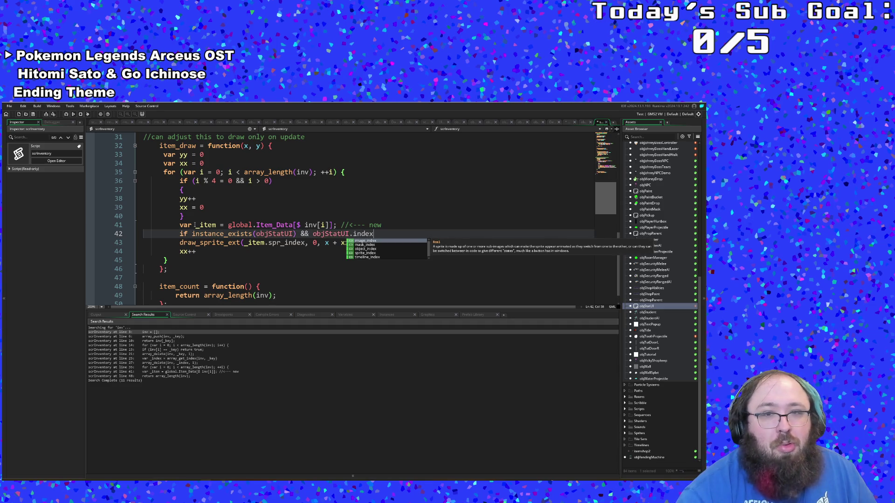
key("BackSpace")
key("BackSpace")
key("BackSpace")
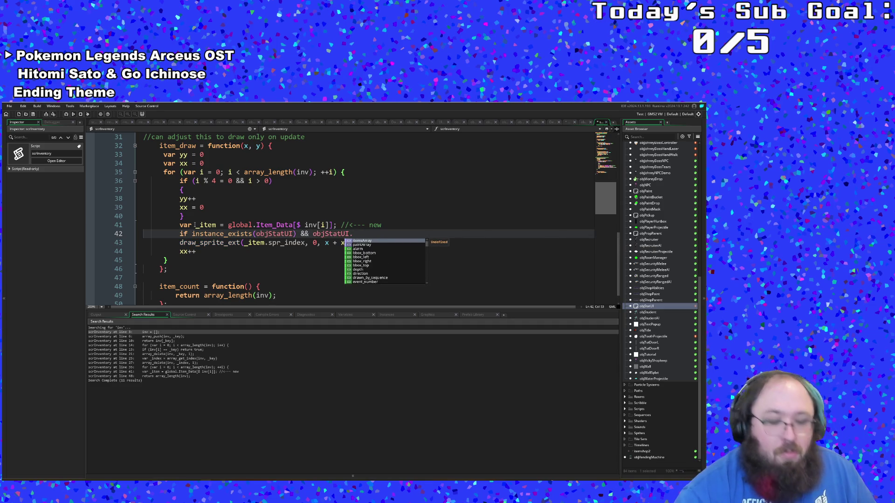
type("index =")
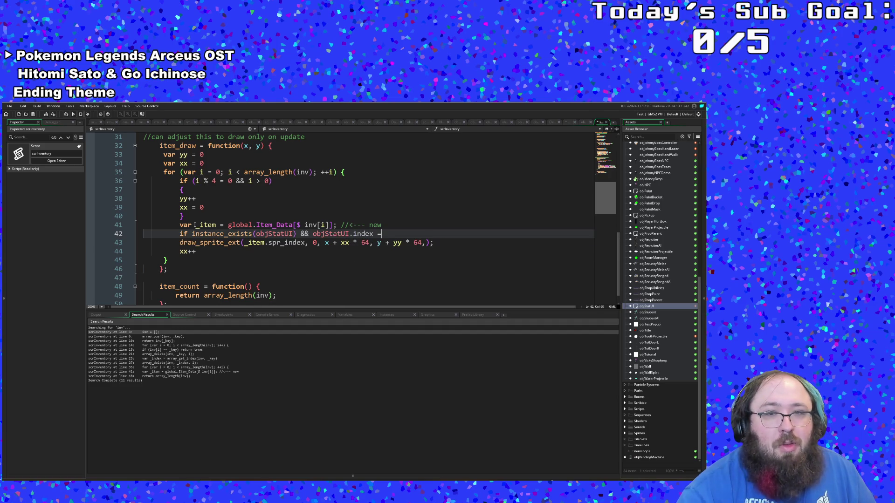
key("BackSpace")
key("BackSpace")
key("BackSpace")
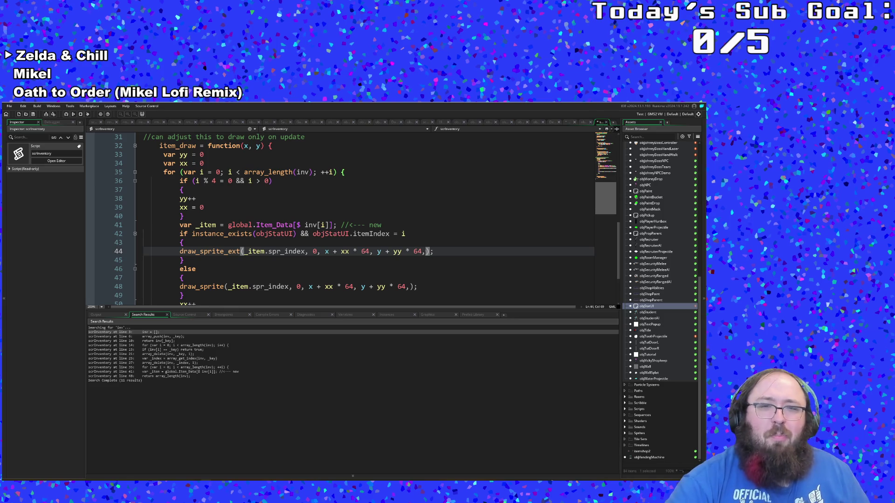
Pass 1.5,1.5 as draw_sprite_ext's scale arguments, then switch over to Chrome.
type("1,5,")
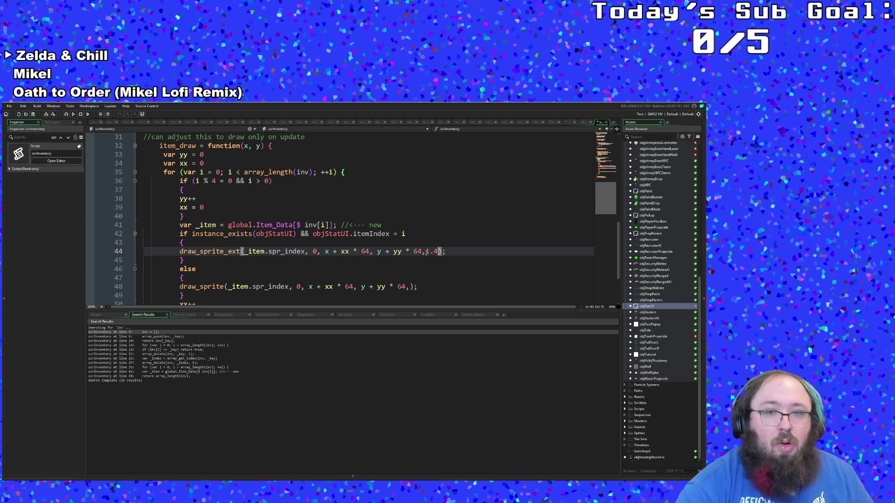
type("1.5,1")
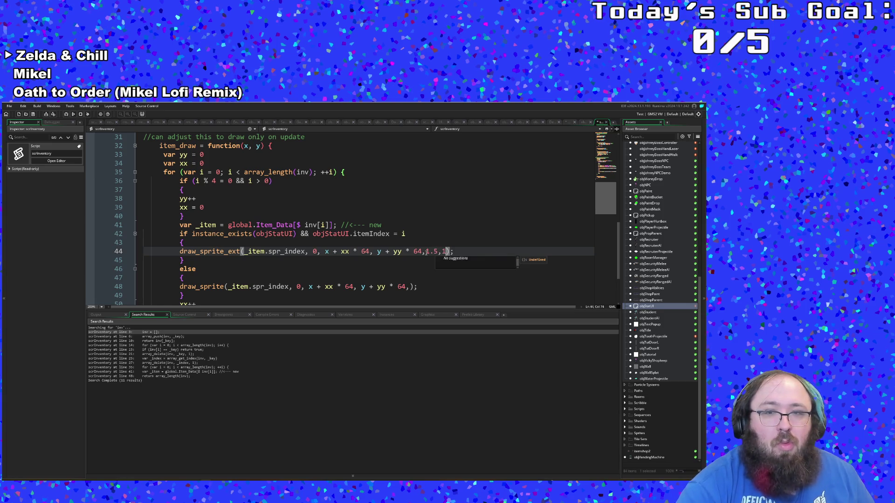
type(",")
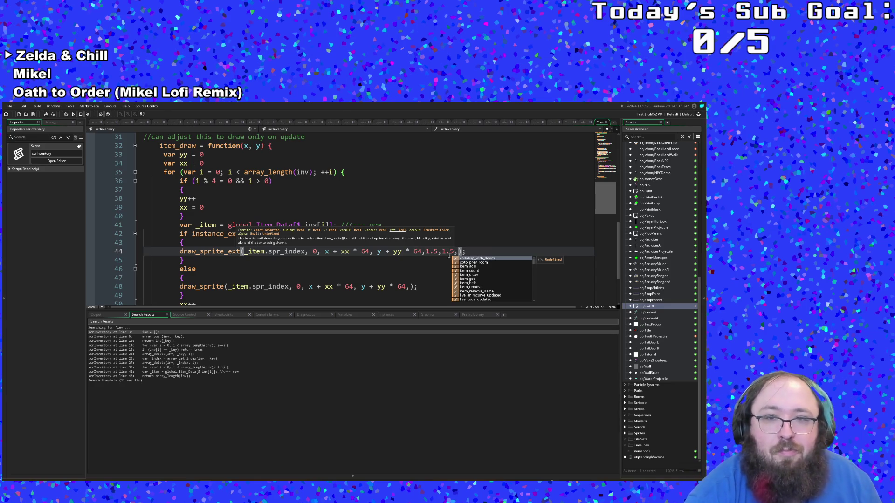
left_click(447, 253)
left_click(457, 251)
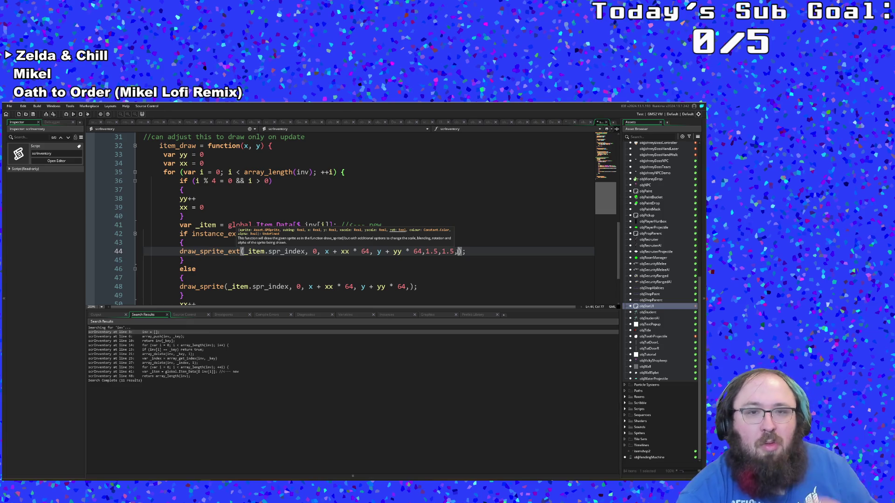
left_click(431, 252)
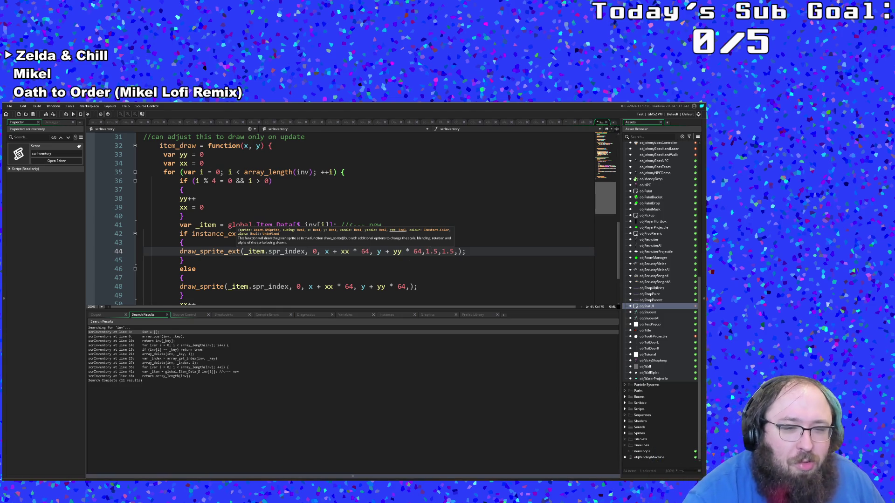
key("alt+Tab")
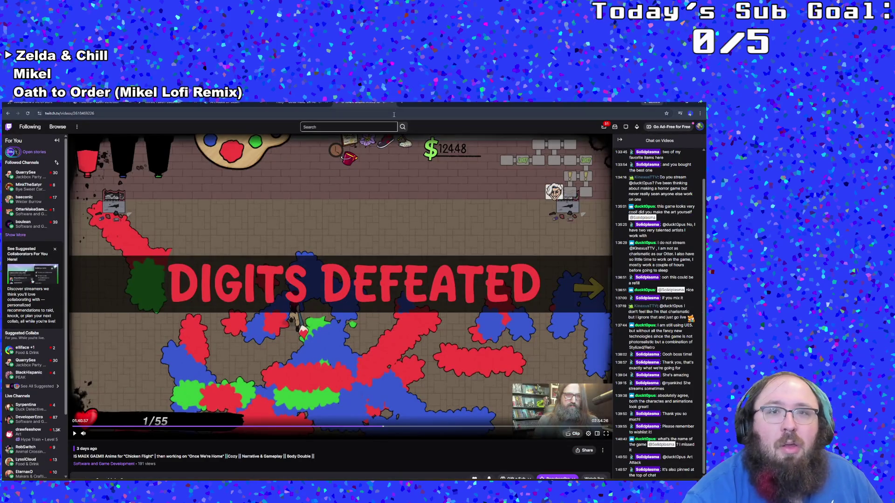
Google 'functions to make a sprite tilt back and forth game maker' in a new tab, declining AI Mode.
left_click(393, 104)
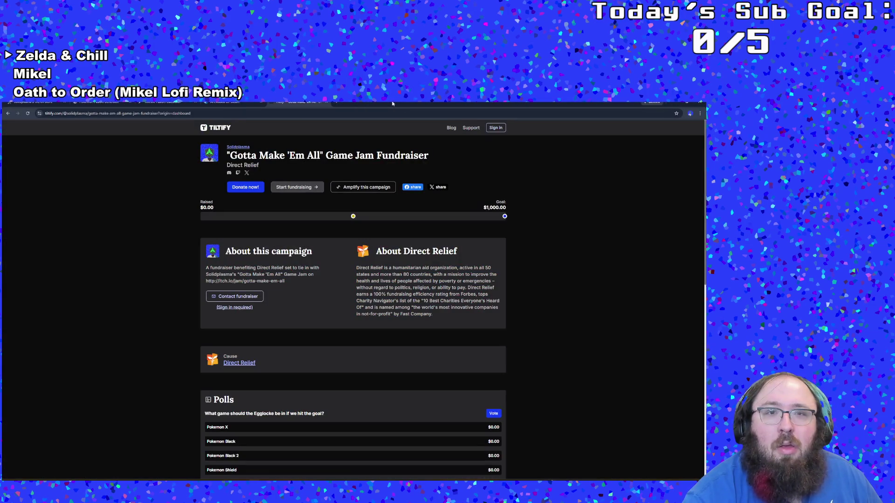
left_click(339, 102)
type("fun")
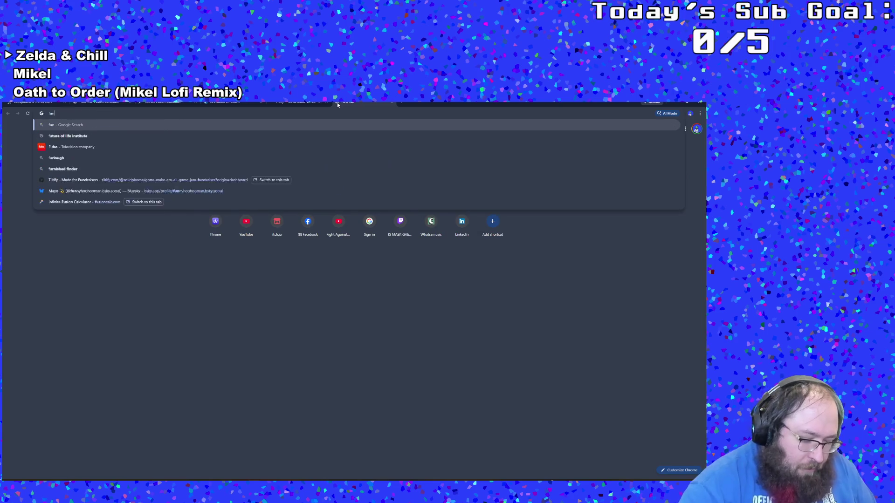
type("ctions to make ")
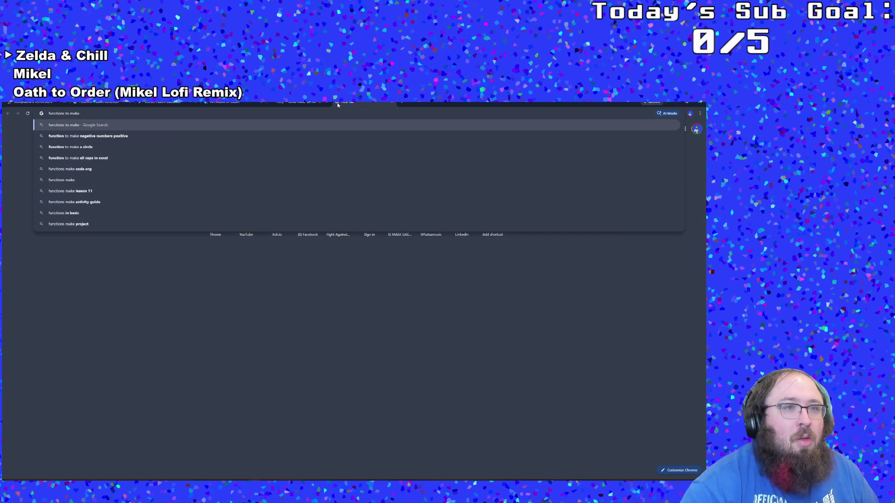
type("a sprite t")
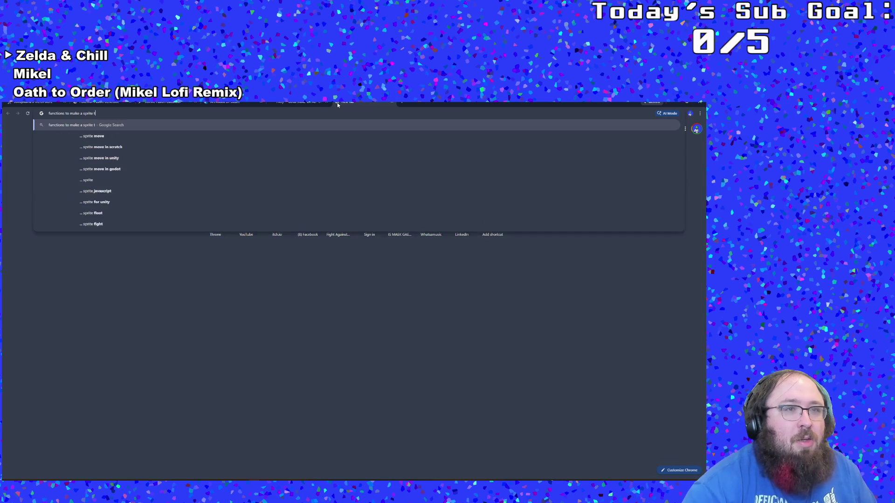
type("ilt back and ")
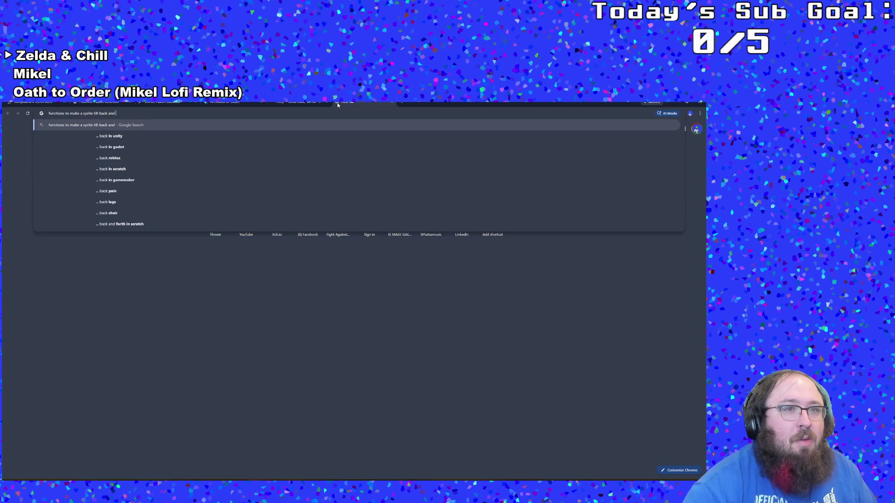
type("forth game amk")
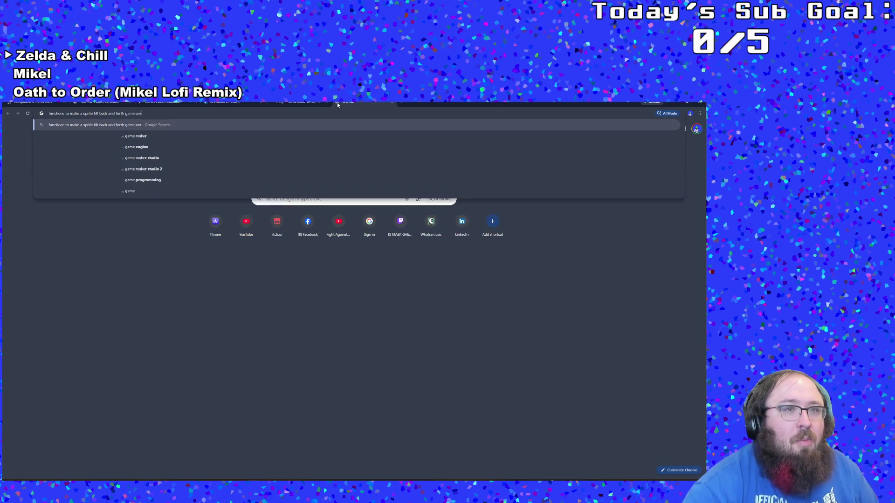
key("BackSpace")
key("BackSpace")
key("BackSpace")
type("maker")
key("Return")
left_click(373, 346)
Read the 'make an object rotate back and forth' forum thread, then return to GameMaker.
left_click(116, 182)
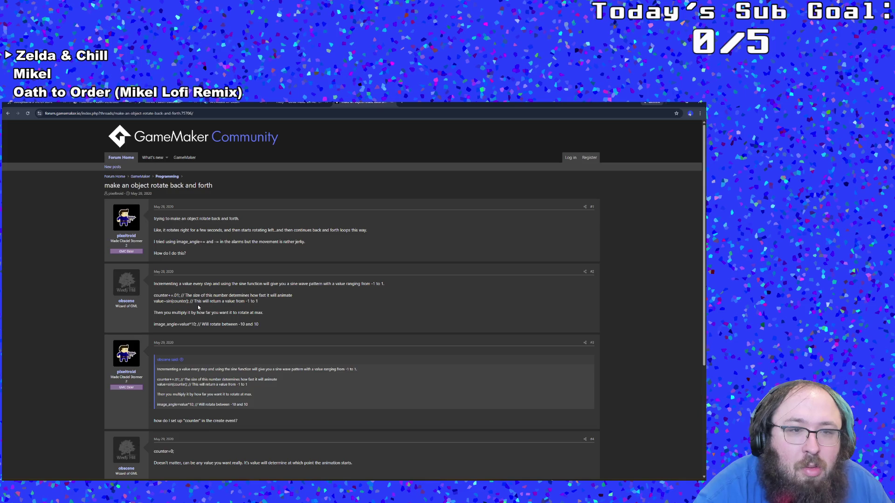
scroll(198, 305, "down", 2)
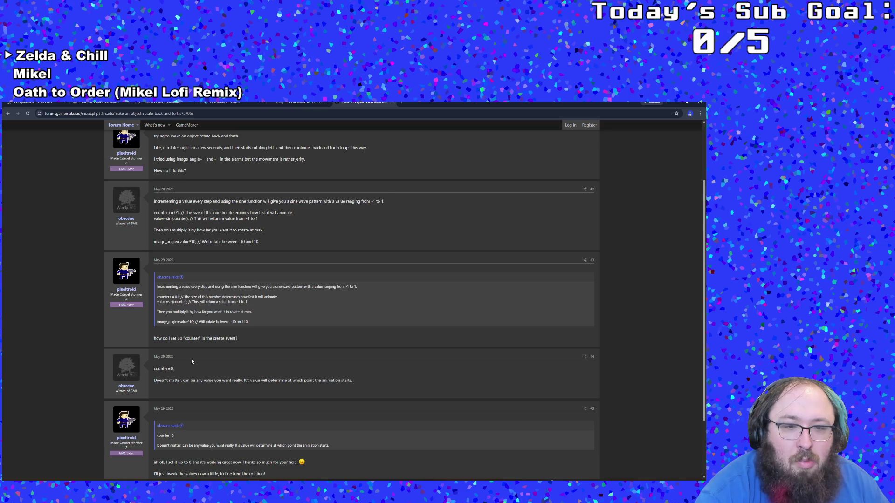
scroll(187, 362, "down", 1)
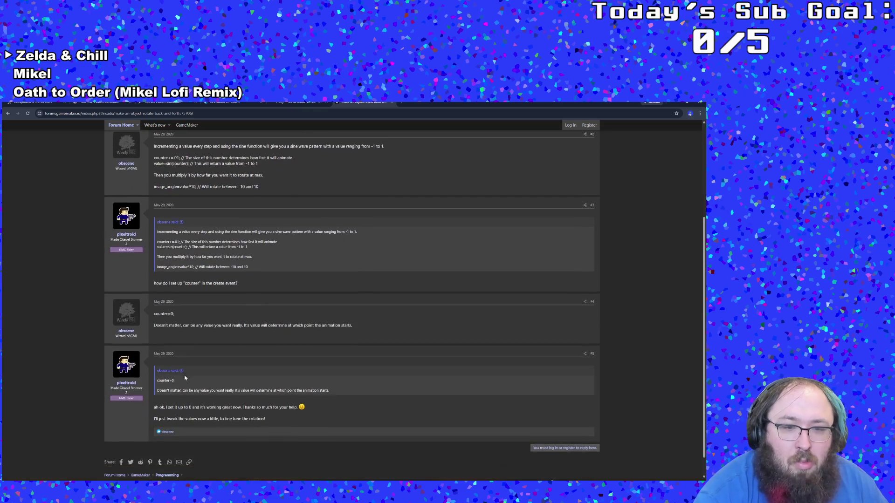
scroll(186, 362, "up", 3)
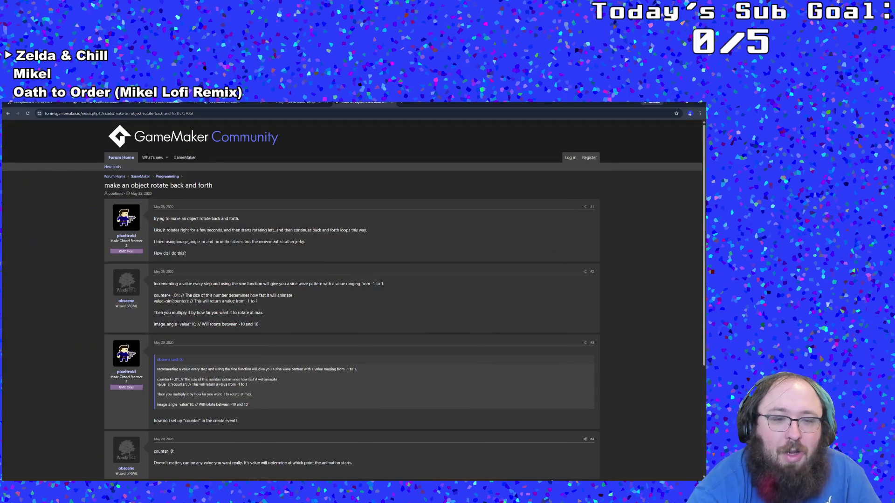
mouse_move(254, 482)
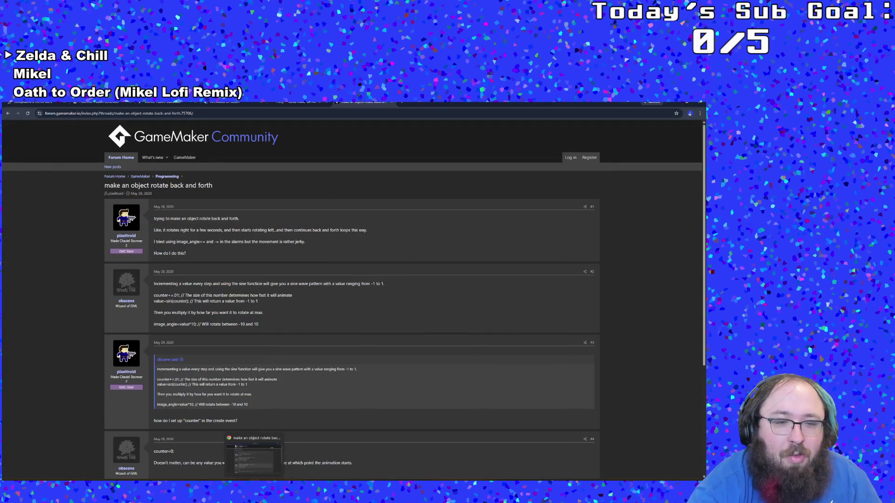
left_click(193, 482)
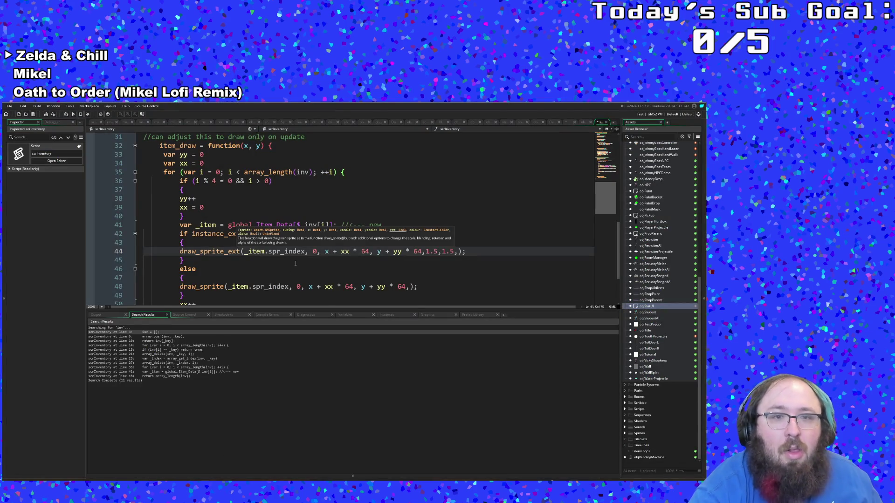
Change both draw_sprite_ext scale values on line 44 from 1.5 to 1.3.
left_click(336, 258)
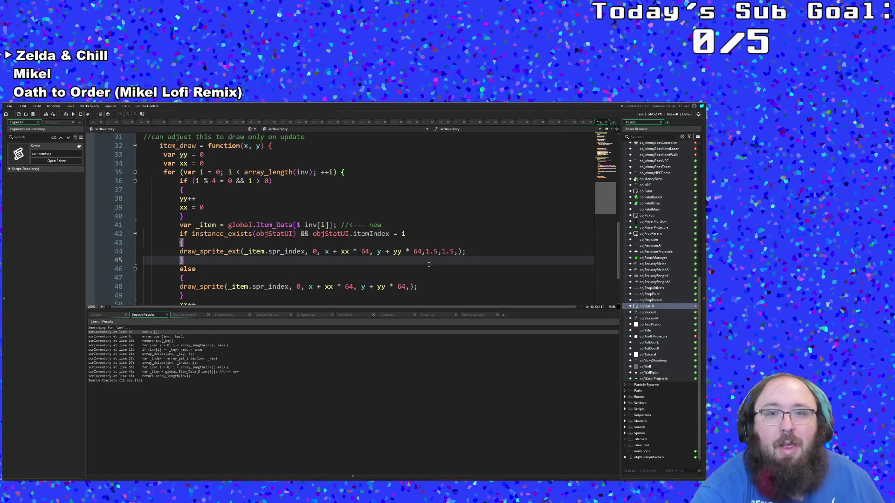
left_click(433, 251)
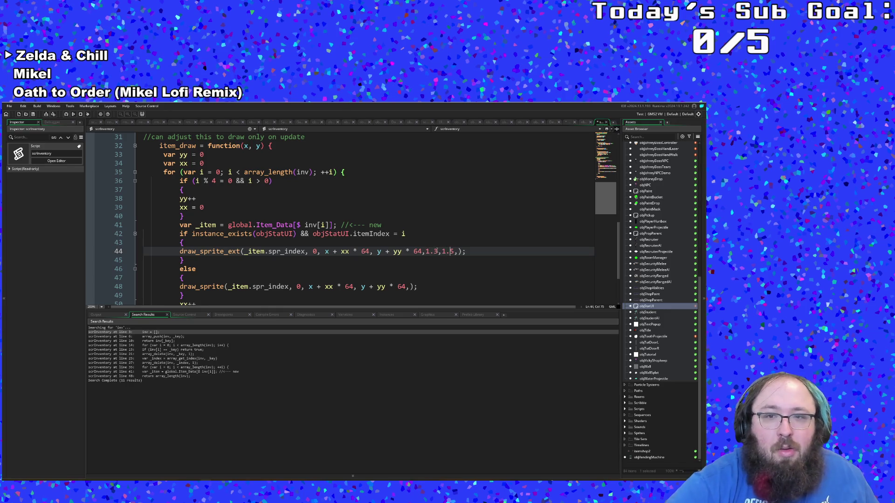
key("Right")
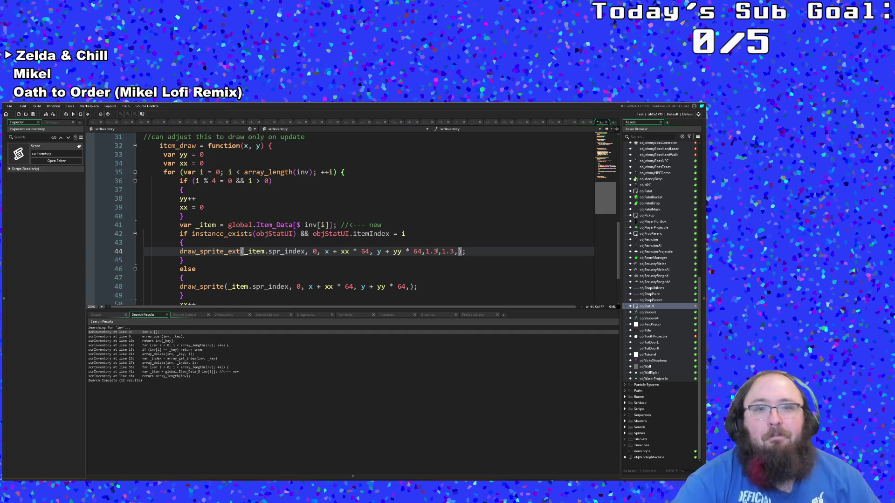
Add an empty line 35 after var xx = 0, then go back to the forum thread.
left_click(213, 162)
key("Return")
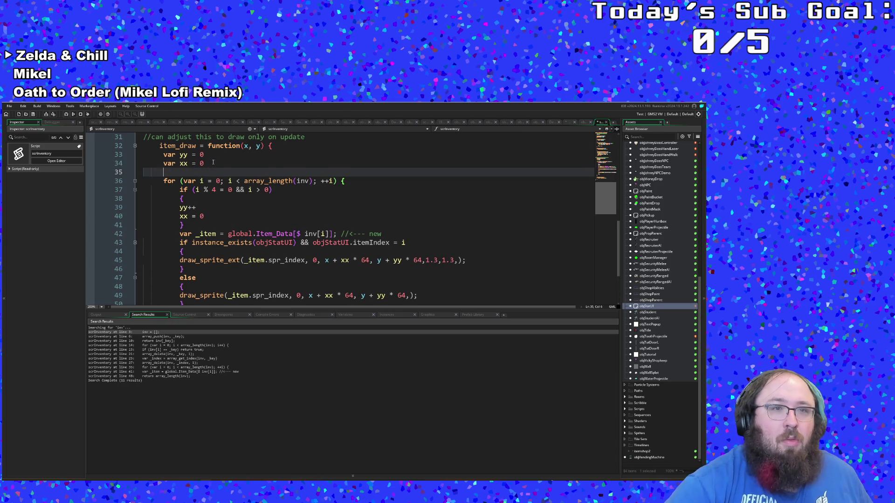
type("var")
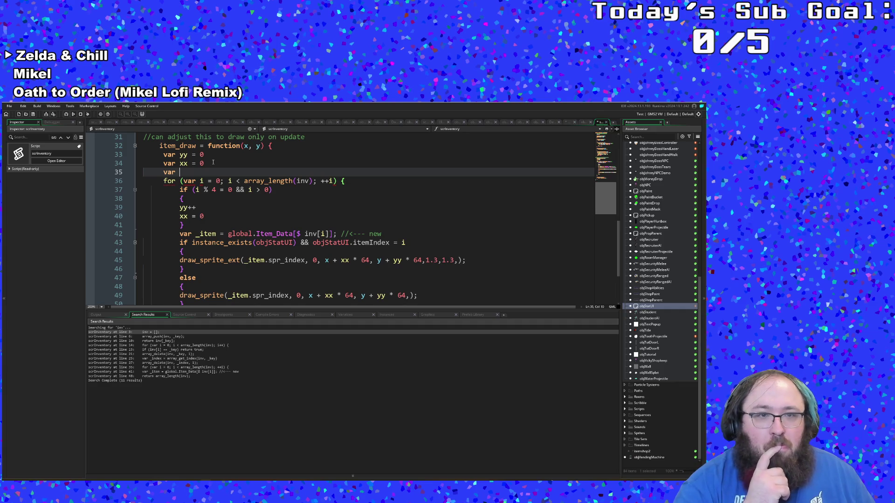
key("BackSpace")
key("BackSpace")
key("BackSpace")
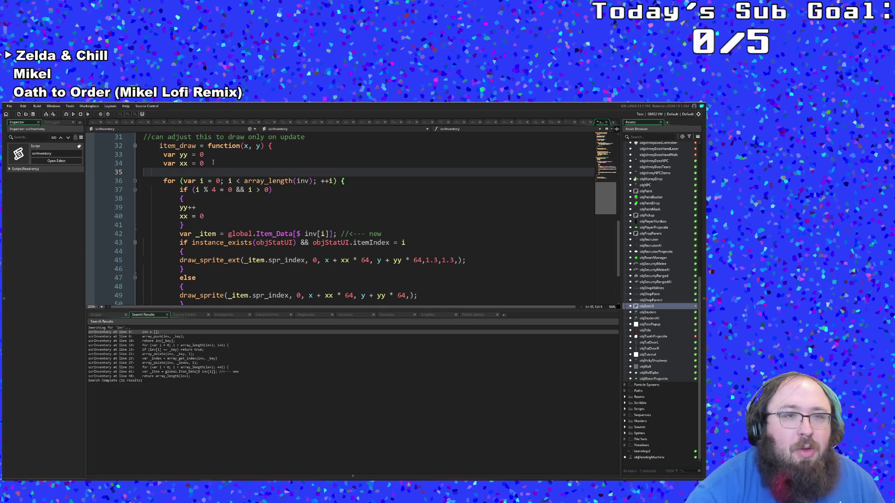
scroll(211, 195, "up", 4)
scroll(209, 225, "down", 2)
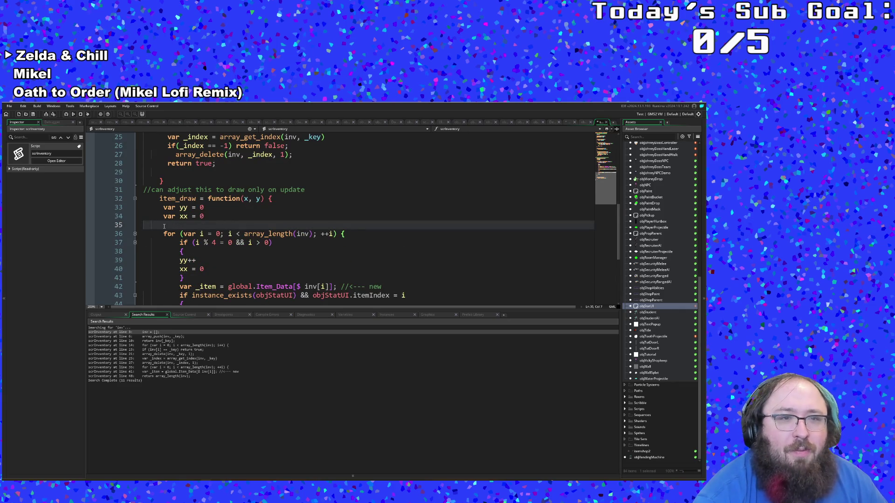
scroll(164, 226, "down", 2)
scroll(164, 227, "up", 2)
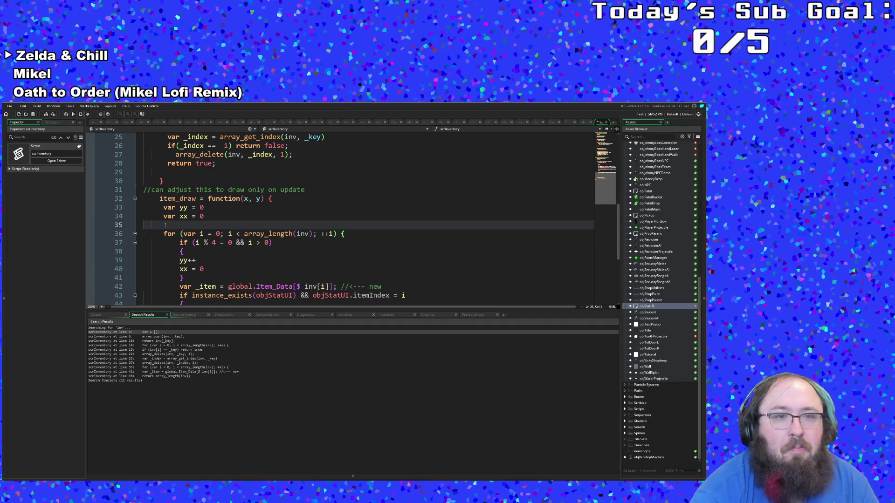
double_click(165, 226)
left_click(165, 227)
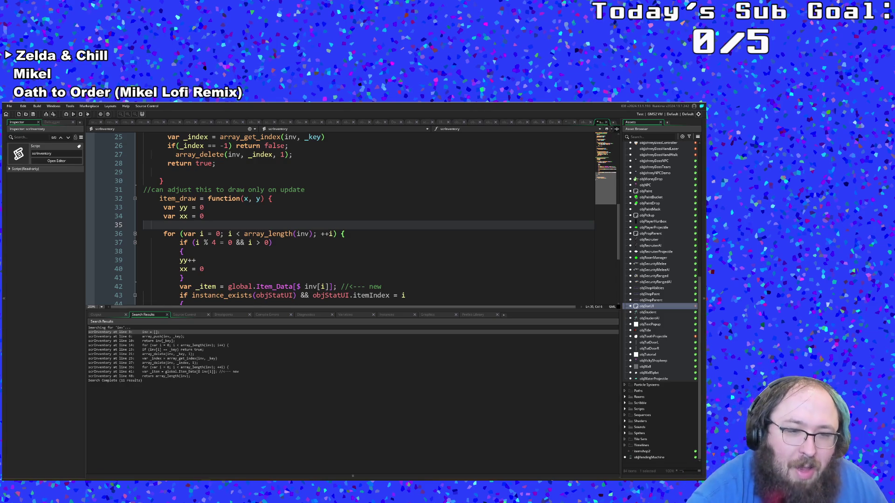
left_click(242, 476)
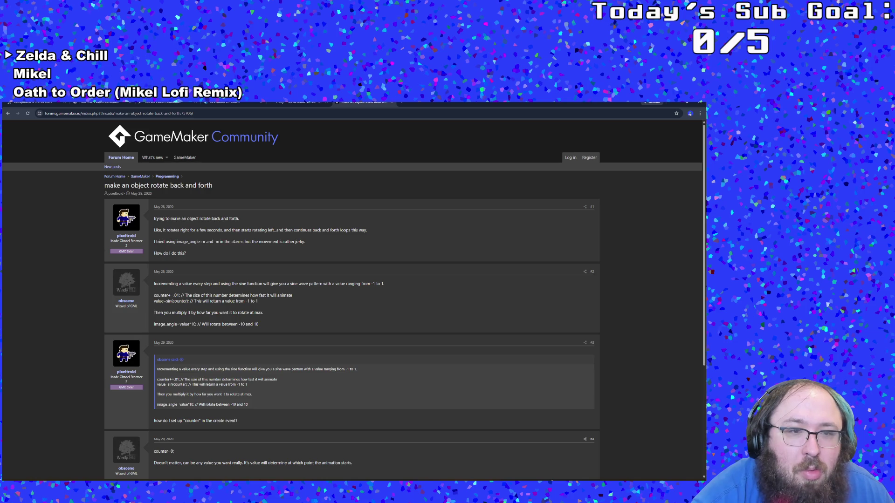
Return to the scrInventory script after rereading the sin(counter) rotation reply.
key("alt+Tab")
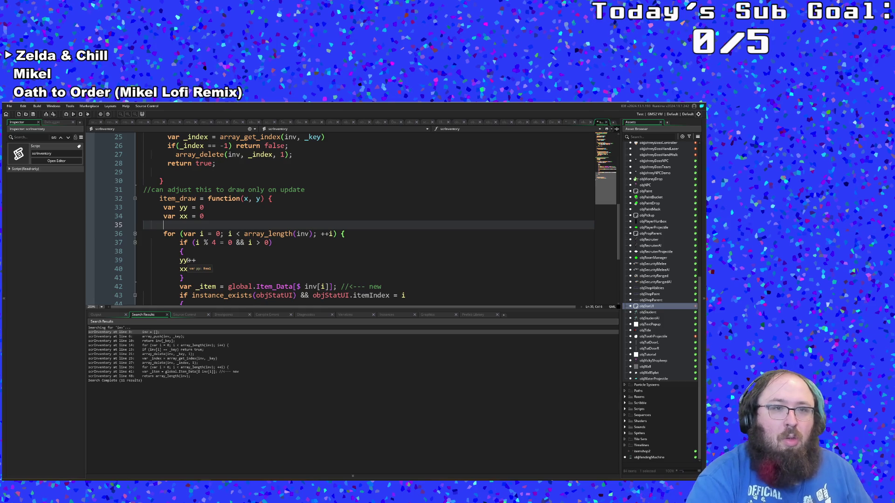
Type var wave = sin(current_step/10000) on line 35, right after var xx = 0.
type("currt")
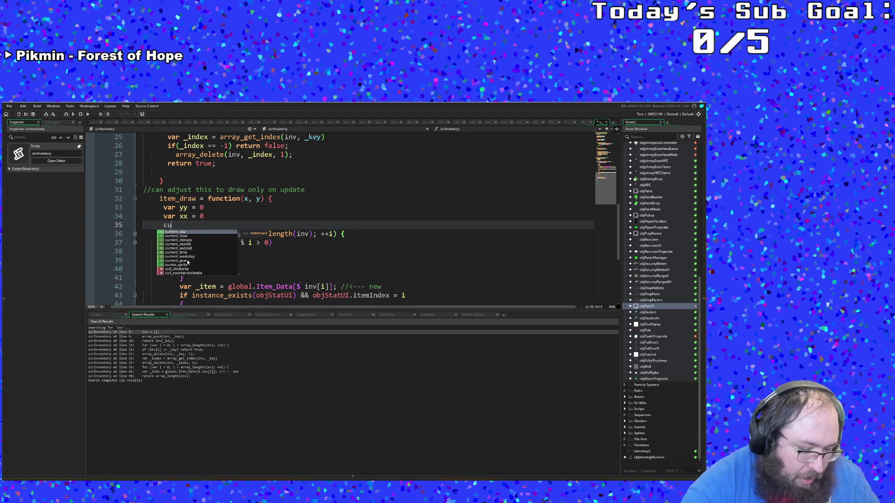
key("BackSpace")
key("BackSpace")
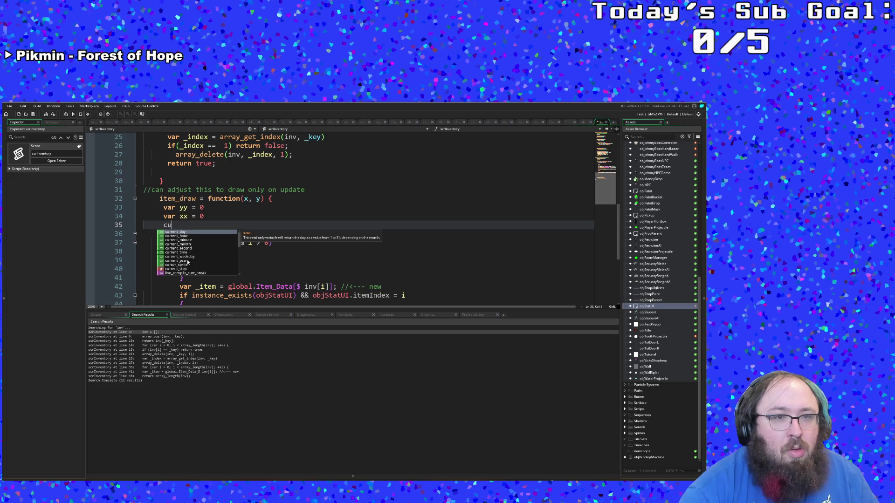
key("BackSpace")
key("BackSpace")
key("BackSpace")
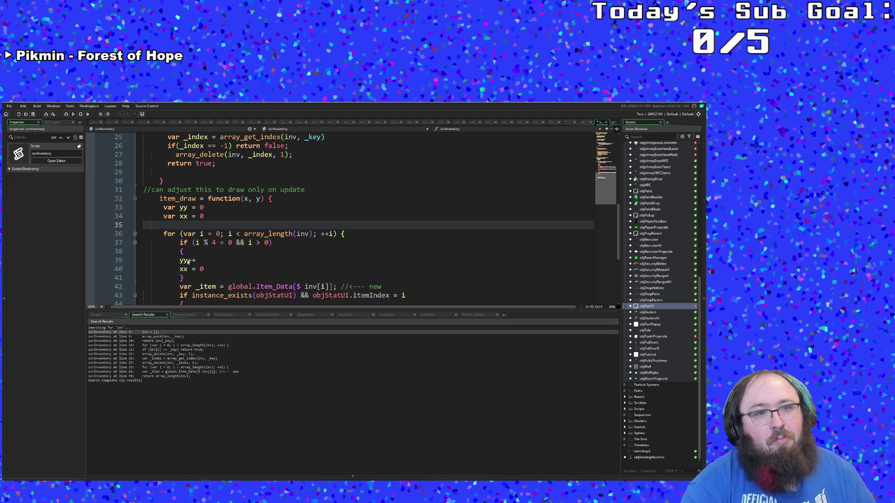
type("var ")
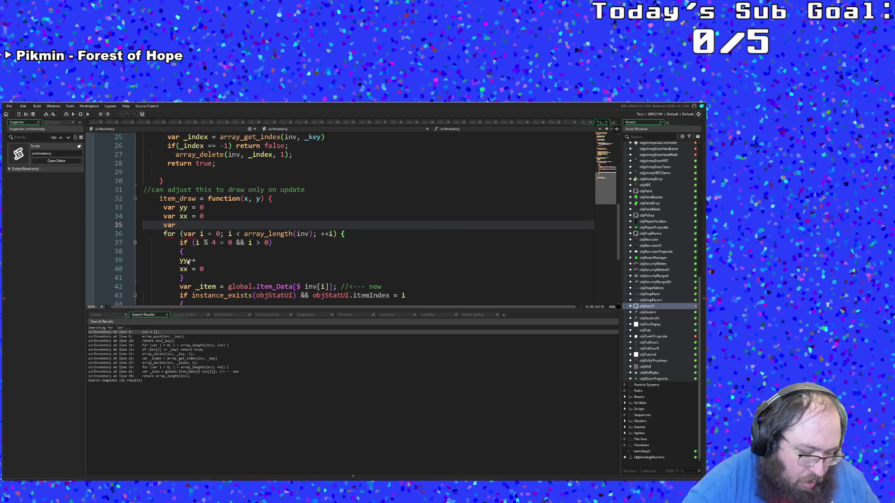
type("wave = sin")
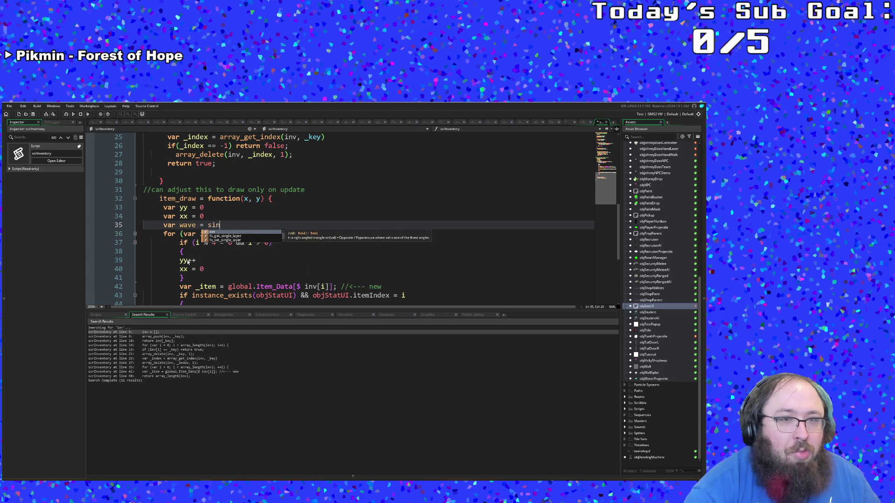
type("(curr")
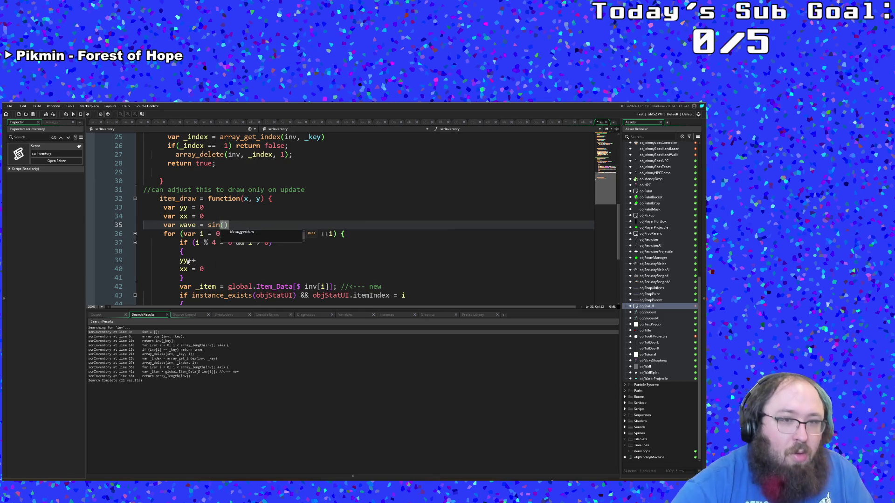
type("ent")
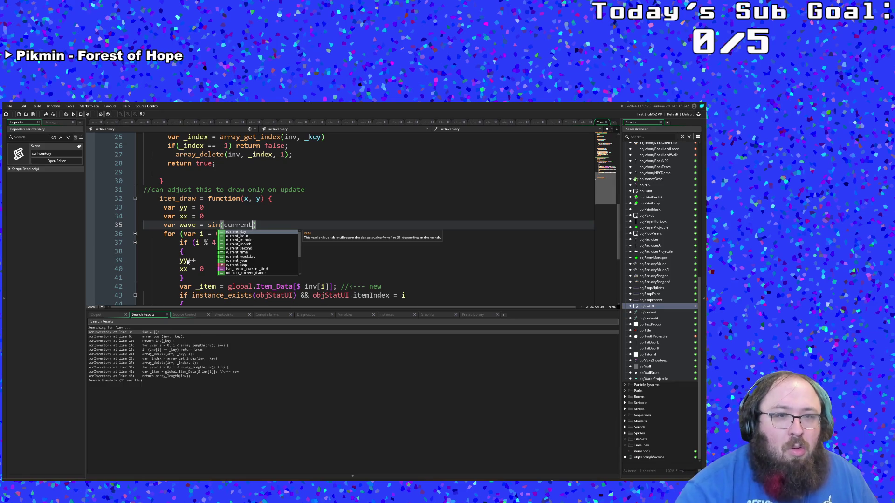
type("_step")
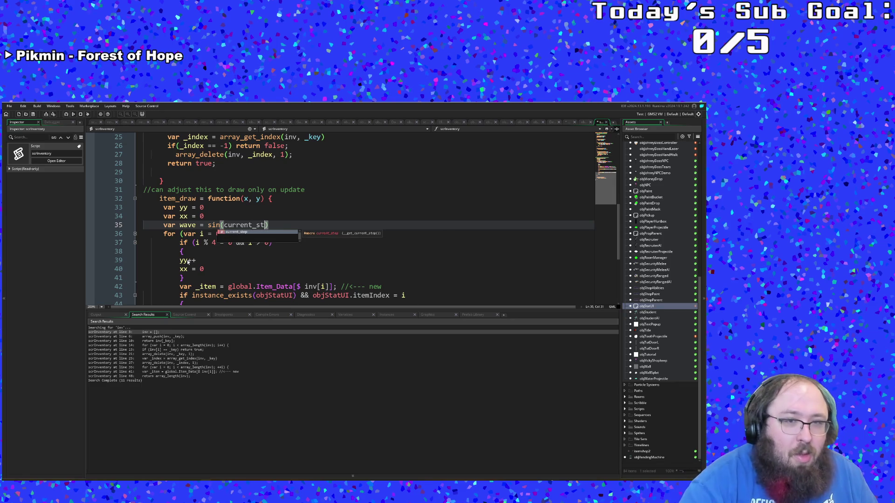
type("/")
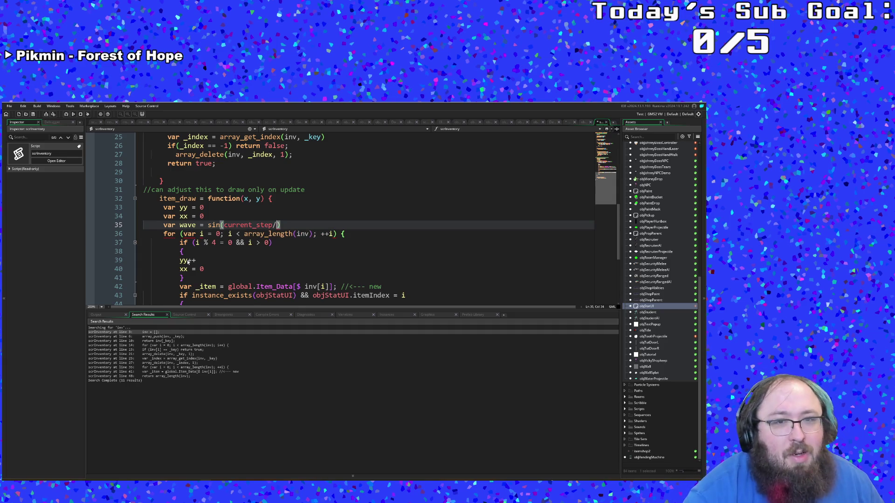
type("1000")
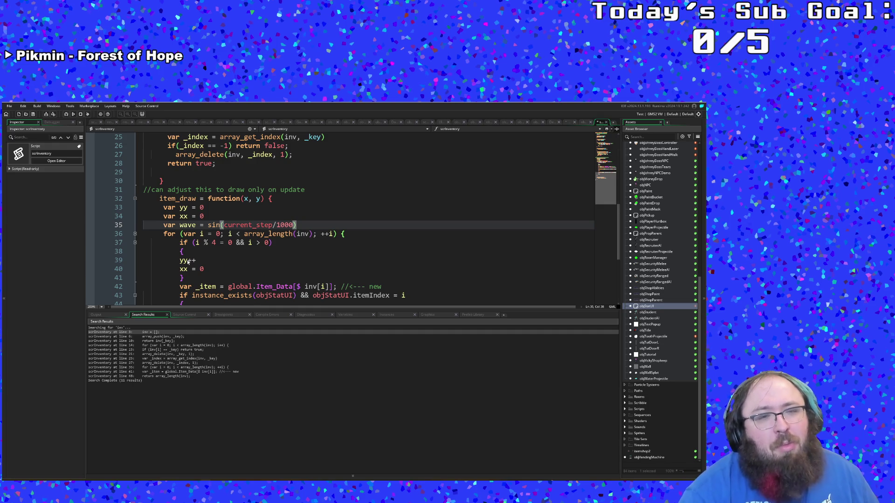
type("0")
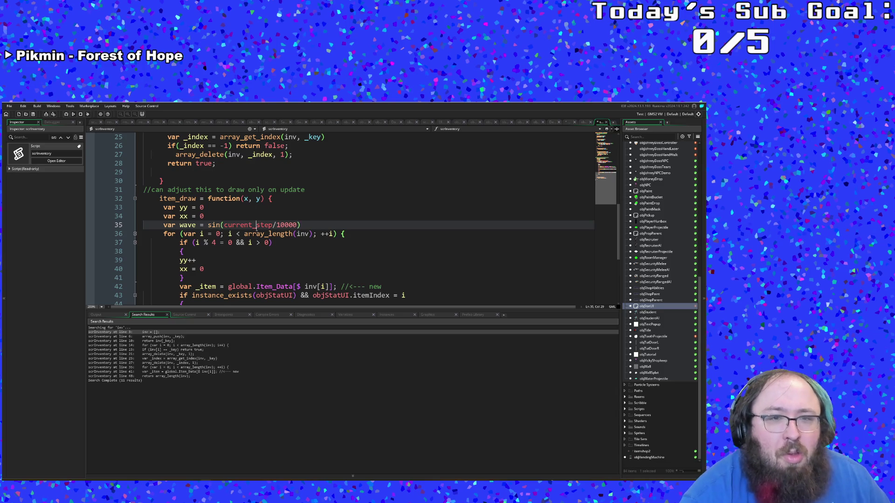
left_click(241, 233)
Add 45*wave as the angle argument after 1.3,1.3 in line 45's draw_sprite_ext.
scroll(244, 275, "down", 4)
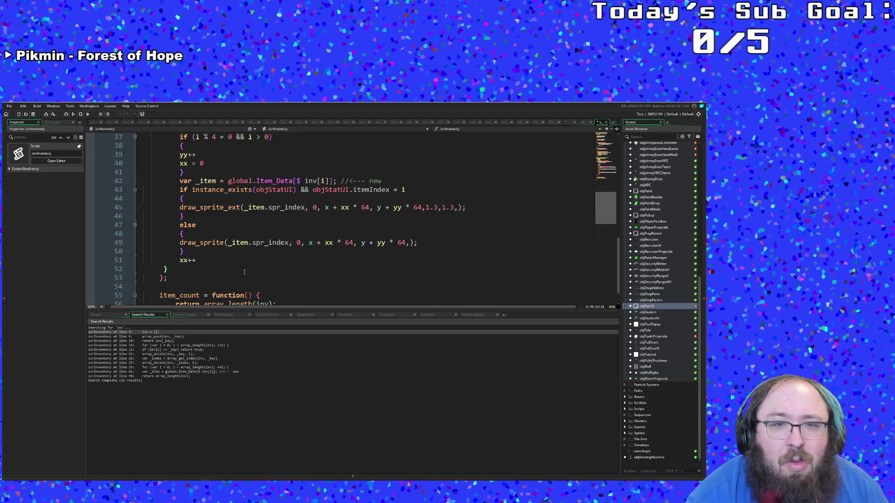
left_click(404, 228)
key("Up")
key("Down")
key("Down")
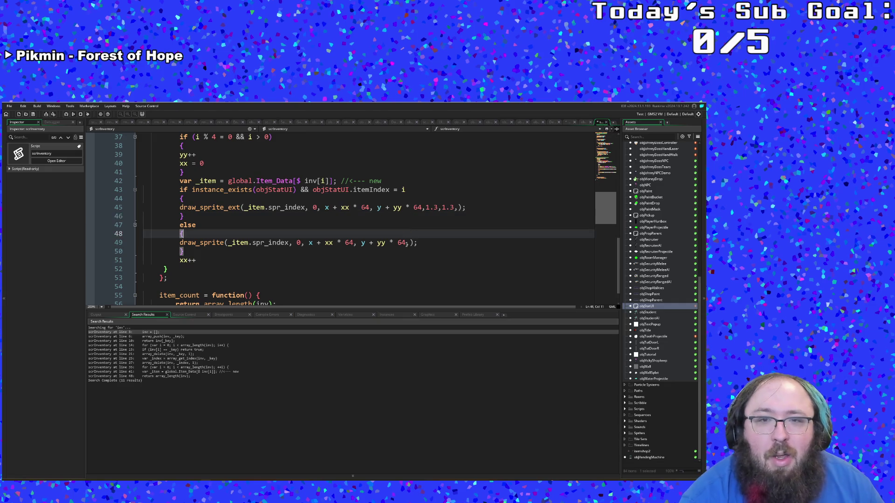
type(",")
left_click(410, 243)
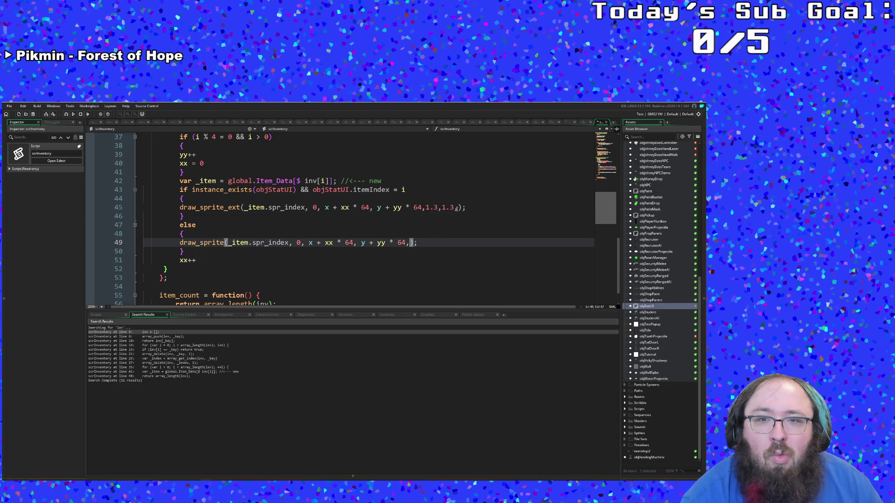
left_click(457, 208)
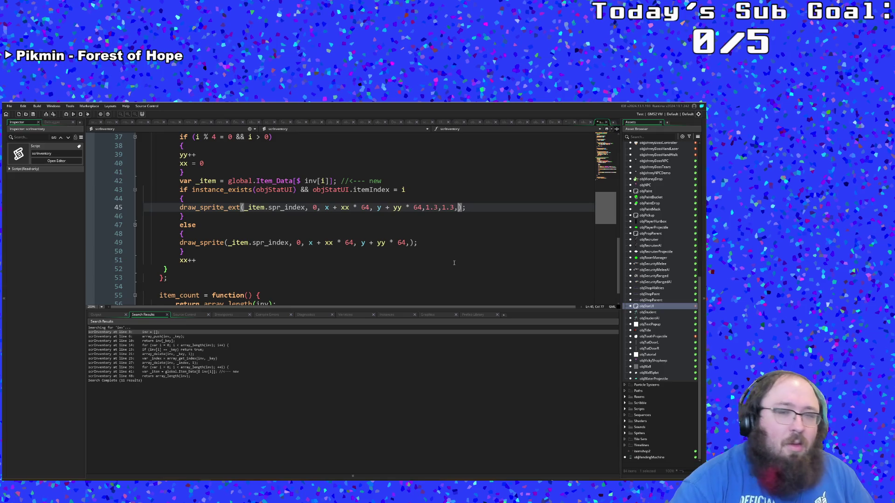
type(",")
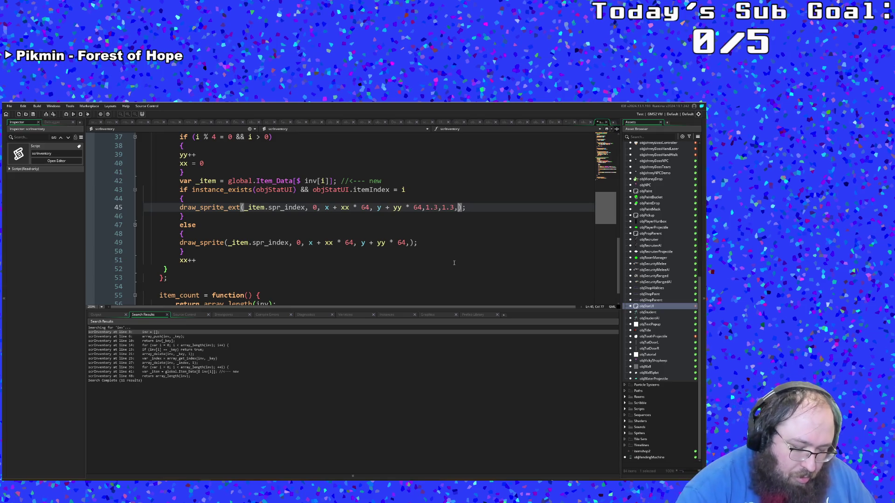
type("0+")
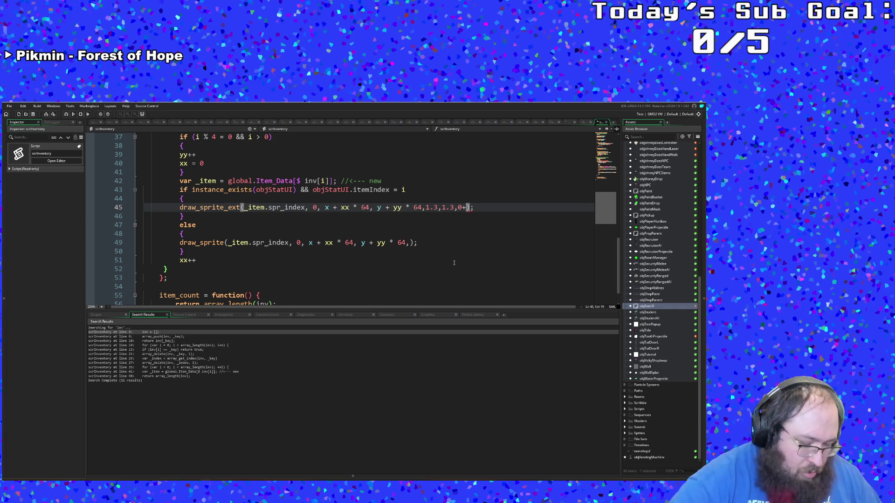
type("45*")
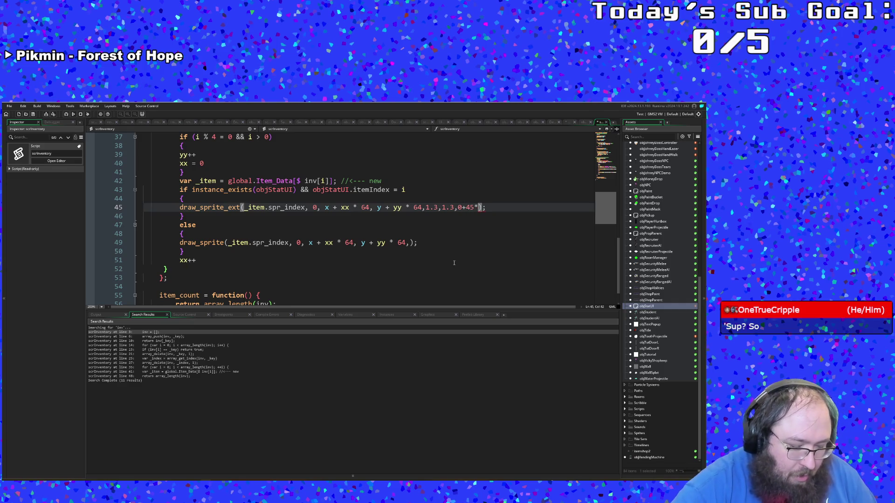
type("wave")
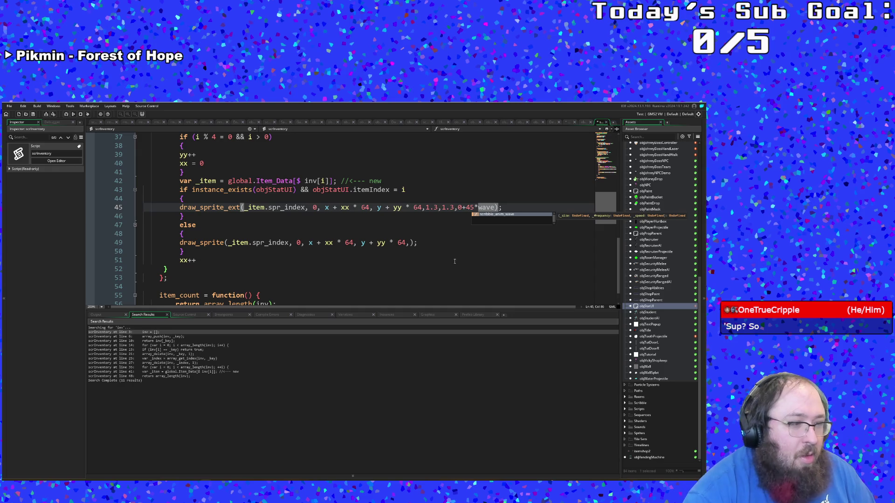
Remove the stray 0+ before 45*wave, then bring up the browser.
left_click(453, 234)
left_click(471, 208)
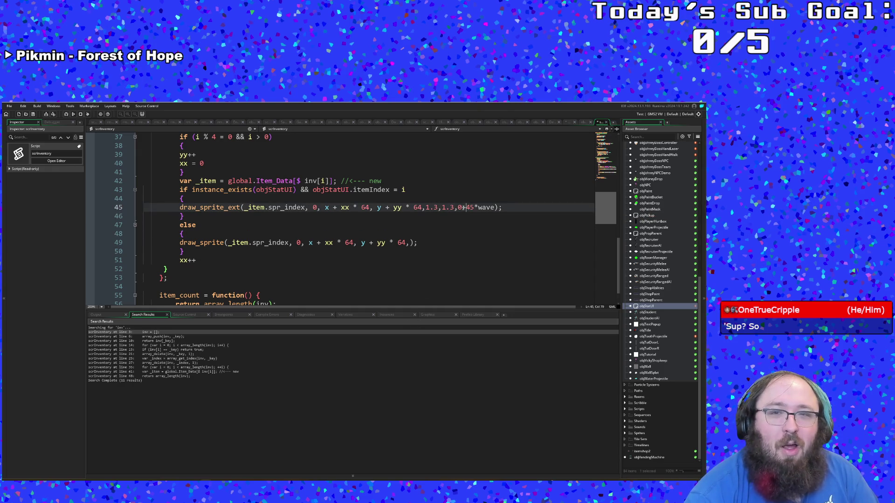
type("+")
key("Delete")
key("BackSpace")
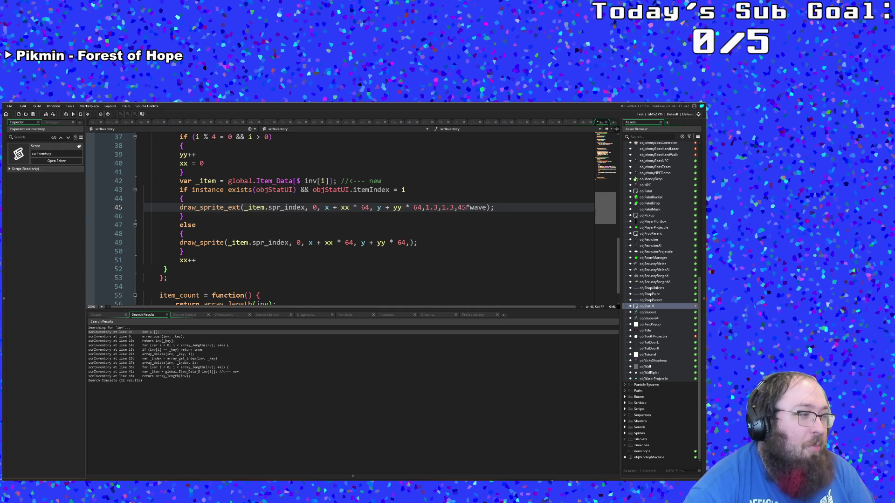
left_click(470, 209)
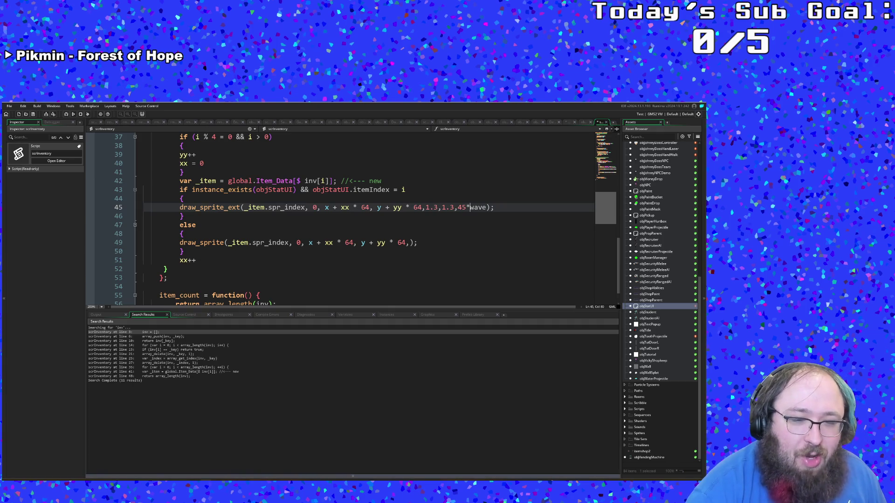
left_click(251, 476)
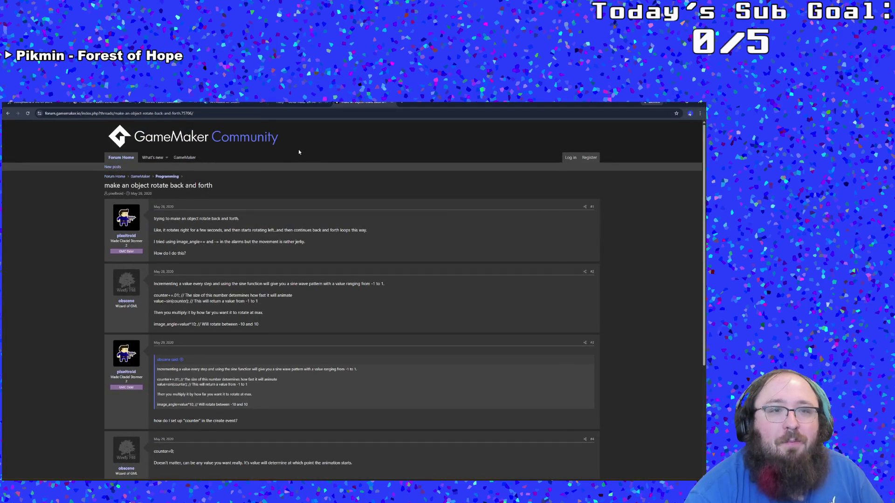
Check the Egglocke game poll in the Polls section of the Tiltify fundraiser page.
left_click(298, 104)
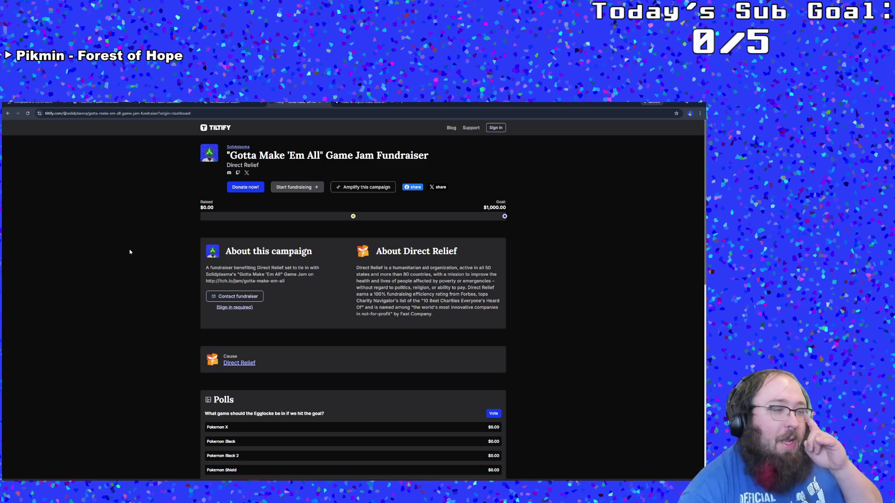
scroll(130, 252, "down", 2)
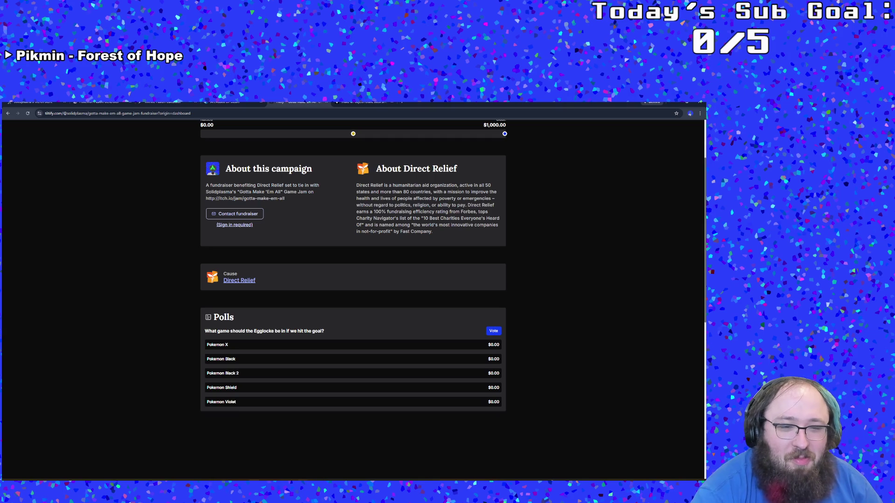
key("alt+Tab")
key("alt+Tab")
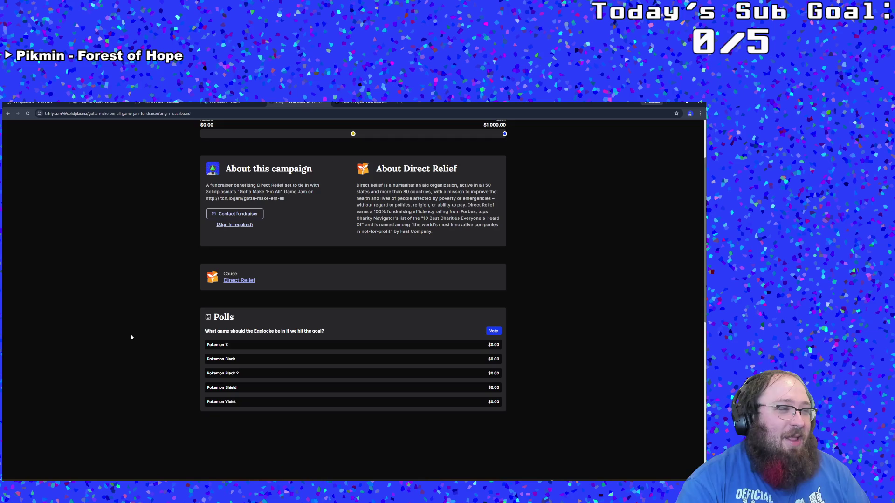
scroll(125, 311, "down", 1)
scroll(126, 312, "up", 1)
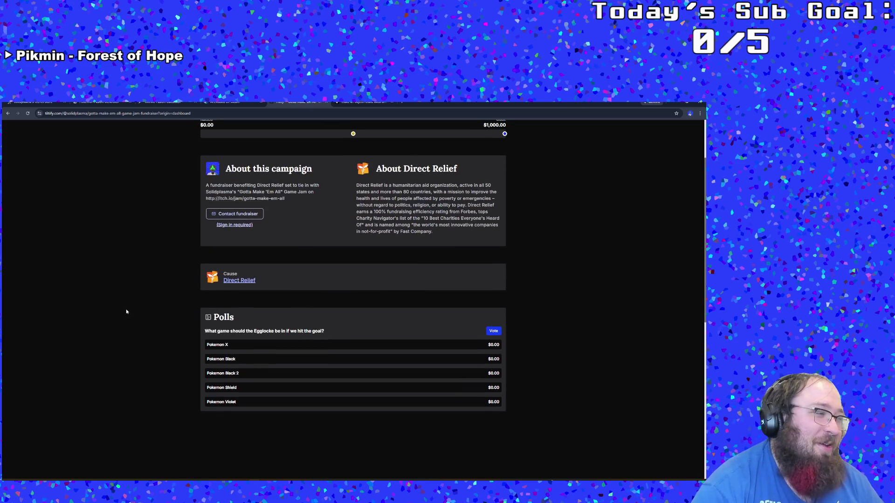
double_click(126, 312)
Return to the GameMaker scrInventory script editor.
left_click(205, 469)
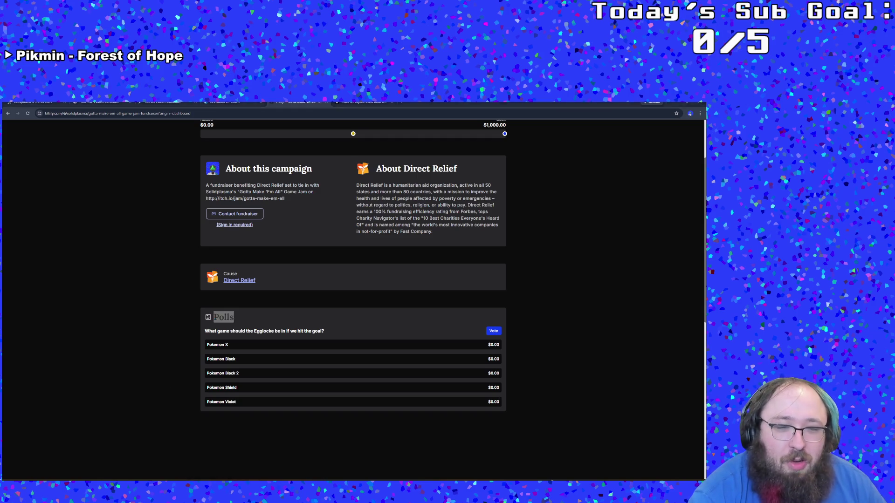
left_click(327, 234)
left_click(342, 216)
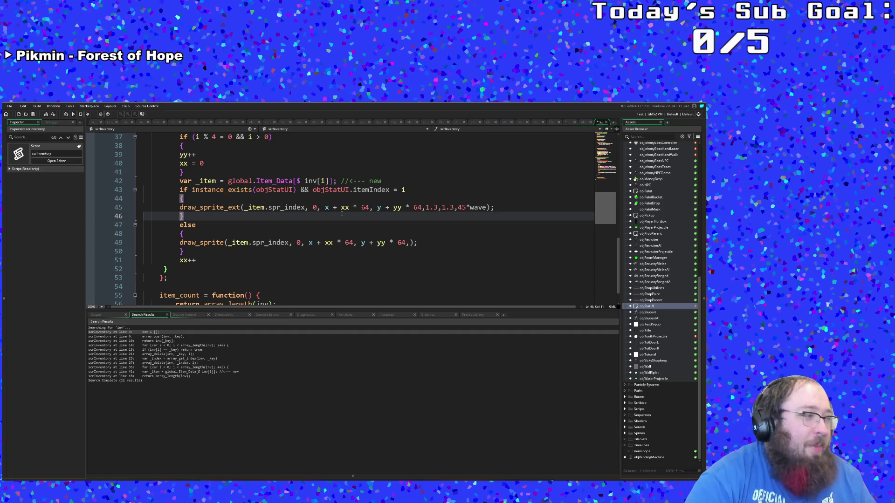
Append the arguments 1,1,0,0 after 64 in line 49's draw_sprite call in the else branch.
double_click(345, 207)
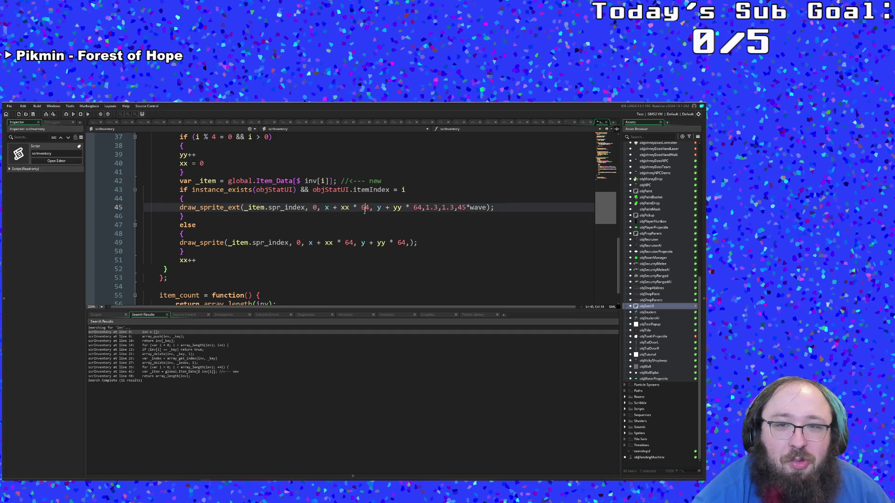
left_click(215, 225)
left_click(409, 243)
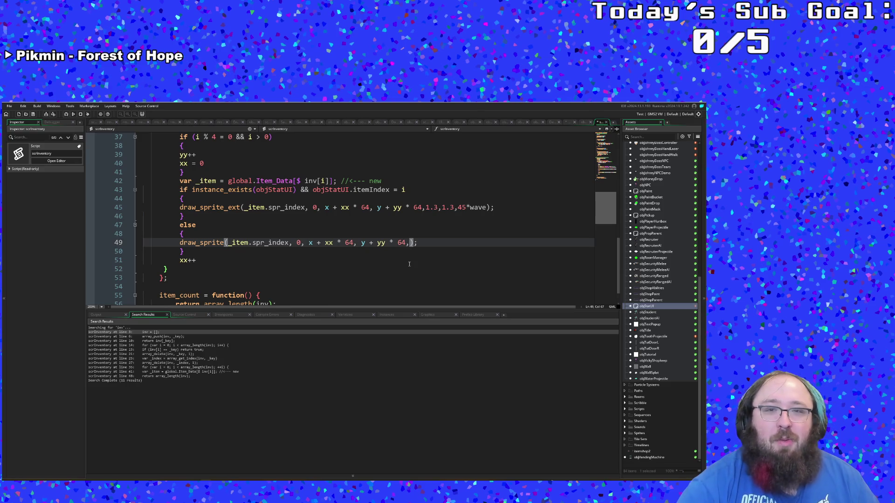
type("1,1,0")
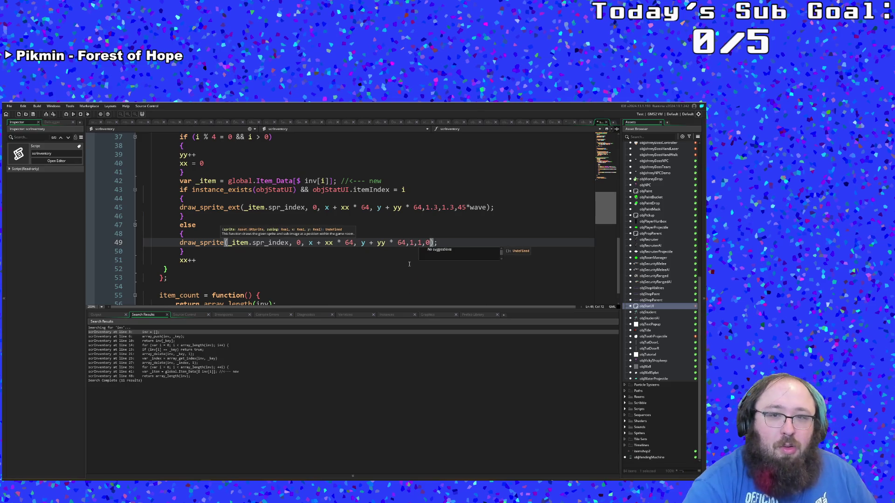
type(",0")
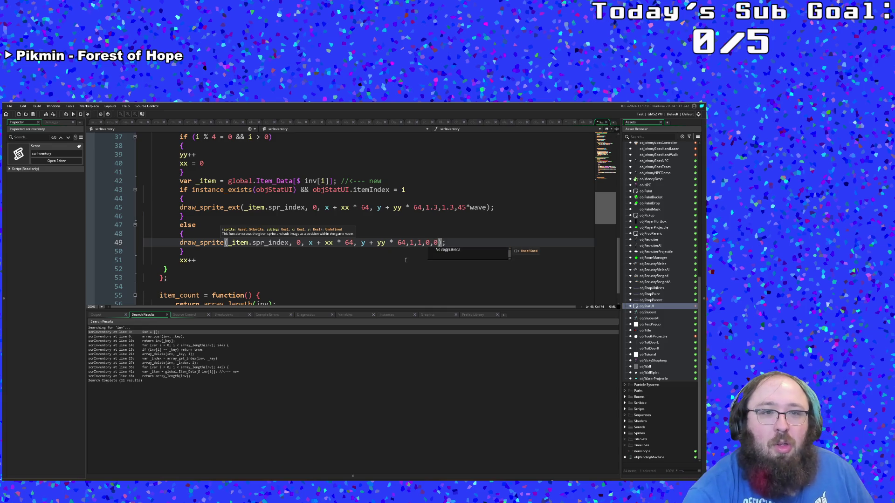
Review the else block, the xx and yy increments, and the wave rotation expression on line 45.
left_click(368, 225)
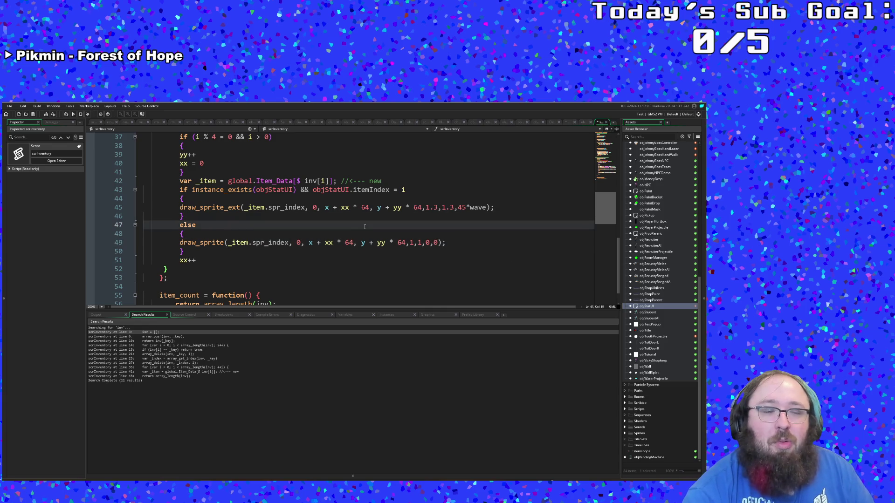
left_click(356, 234)
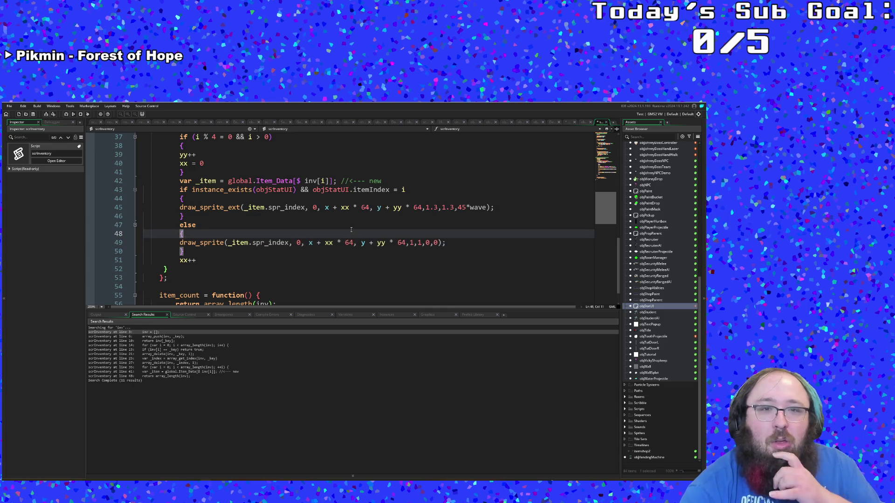
left_click(333, 243)
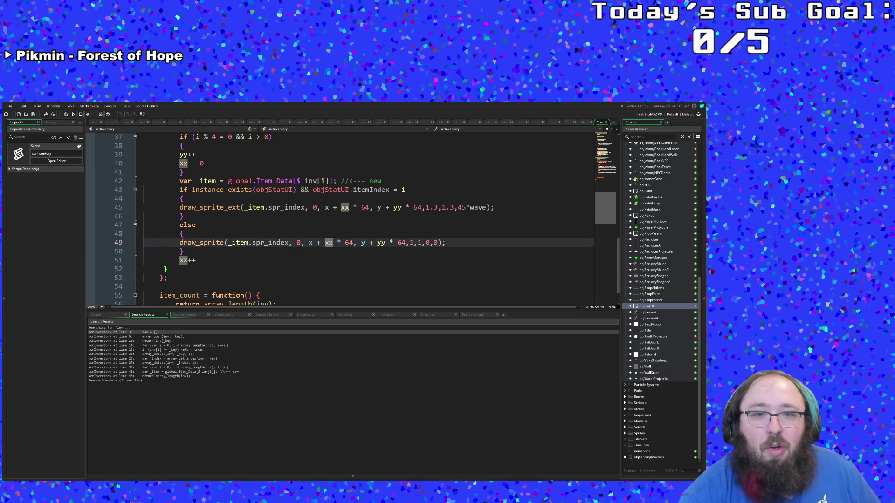
left_click(312, 257)
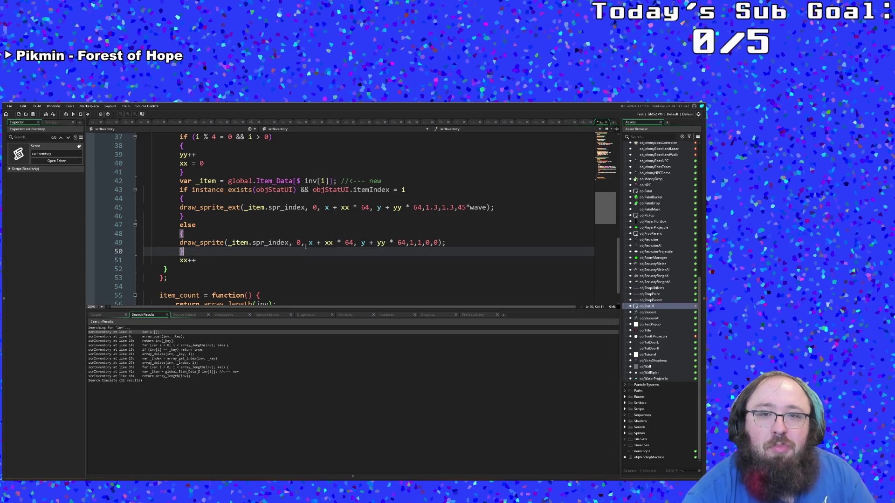
left_click(305, 243)
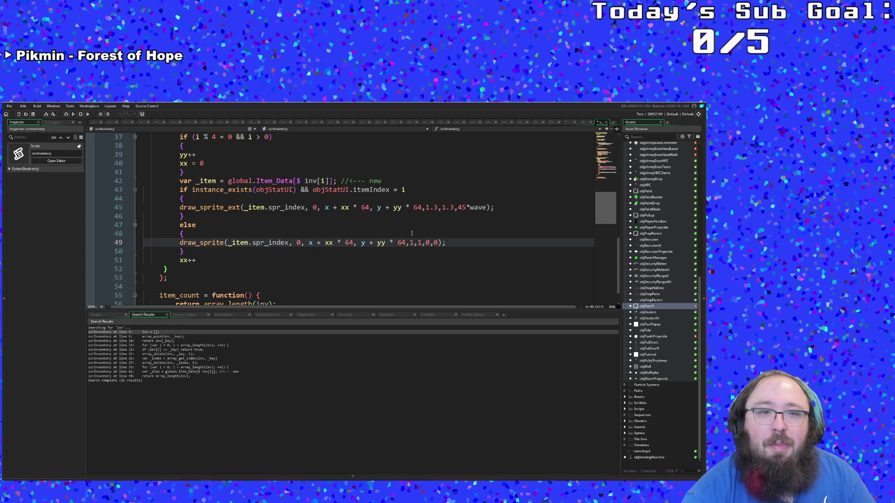
scroll(413, 239, "up", 2)
left_click(332, 206)
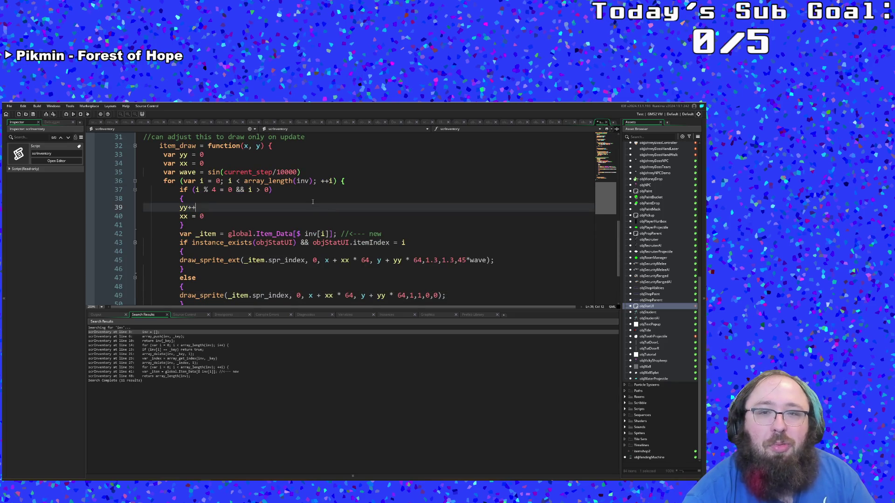
left_click(312, 200)
left_click(443, 272)
left_click(468, 261)
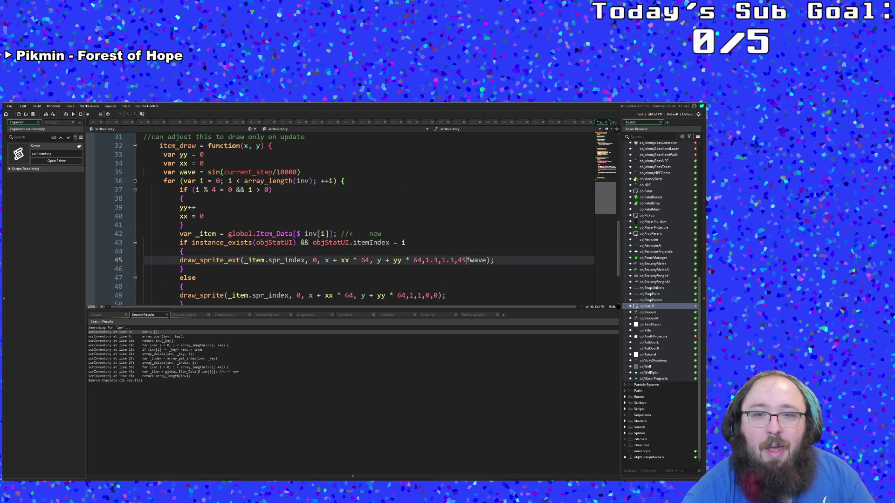
double_click(475, 260)
left_click(468, 260)
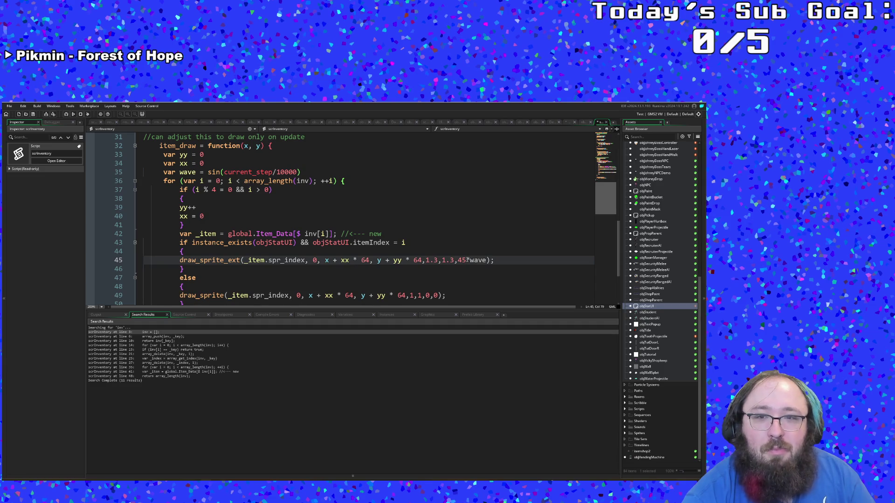
Look over objBrush's Create event code, then bring up objStatUI's Create and Step code.
left_click(607, 123)
left_click(394, 260)
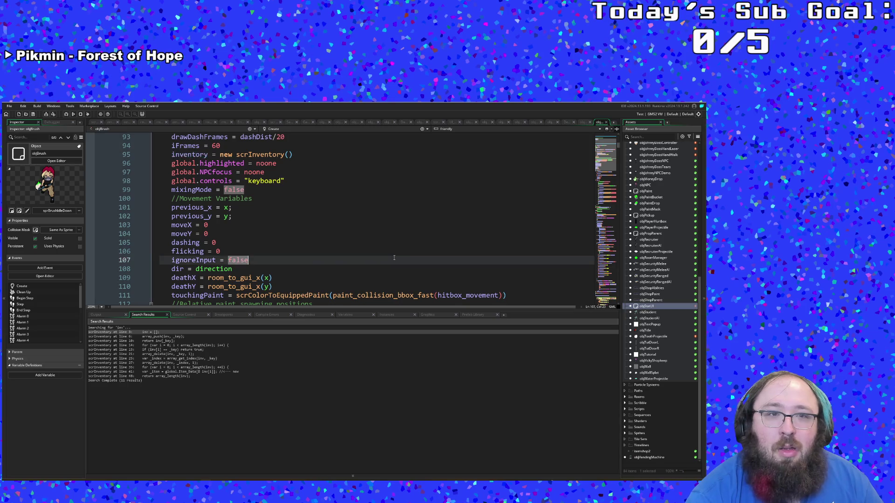
scroll(393, 258, "down", 6)
scroll(393, 258, "up", 8)
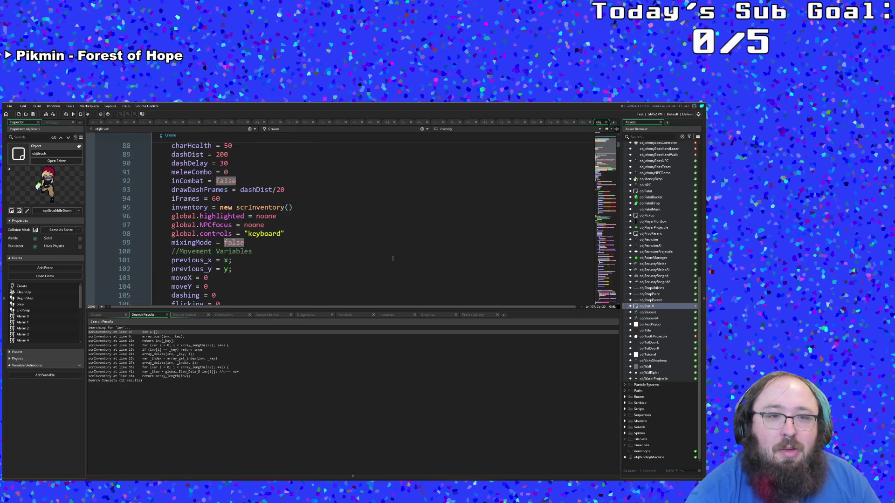
scroll(393, 258, "down", 6)
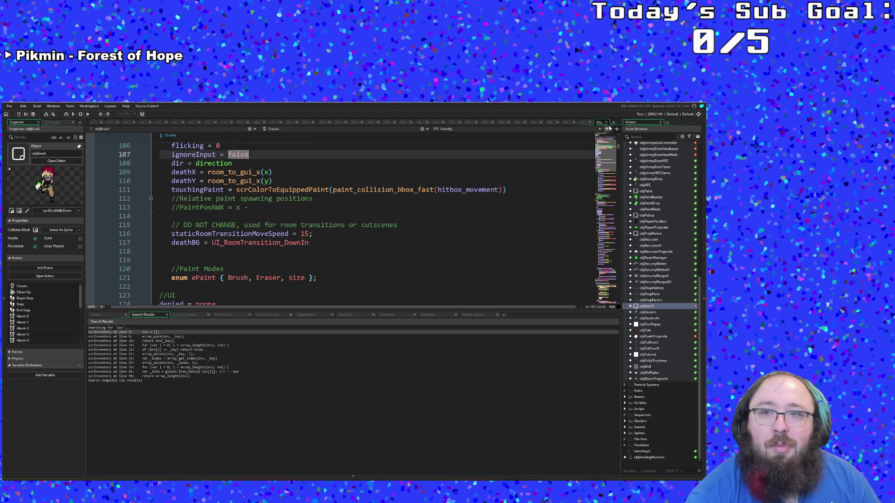
left_click(607, 123)
left_click(414, 251)
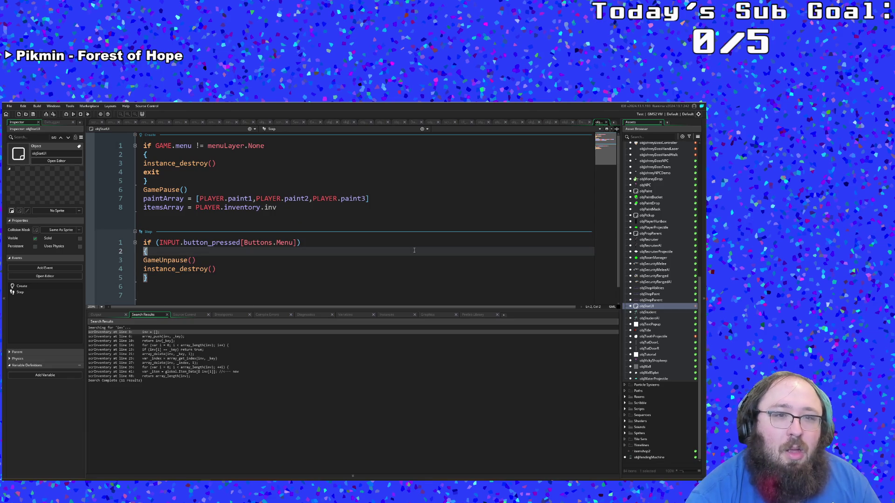
Add paintIndex and itemIndex = -1 lines below itemsArray in the Create event.
left_click(307, 241)
left_click(183, 208)
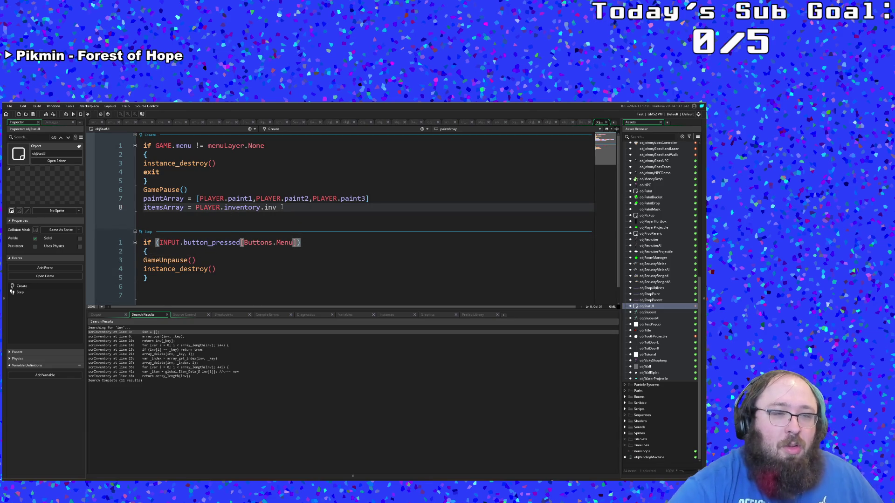
key("Return")
type("paint")
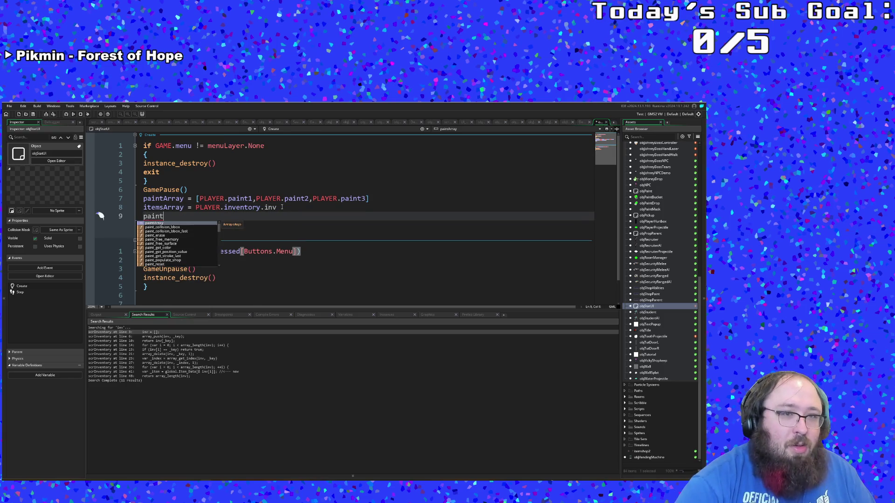
type("Index")
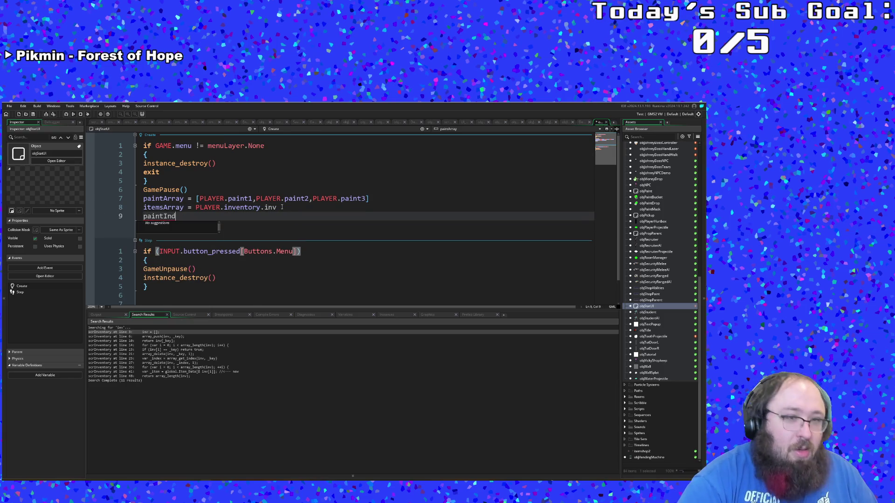
key("Return")
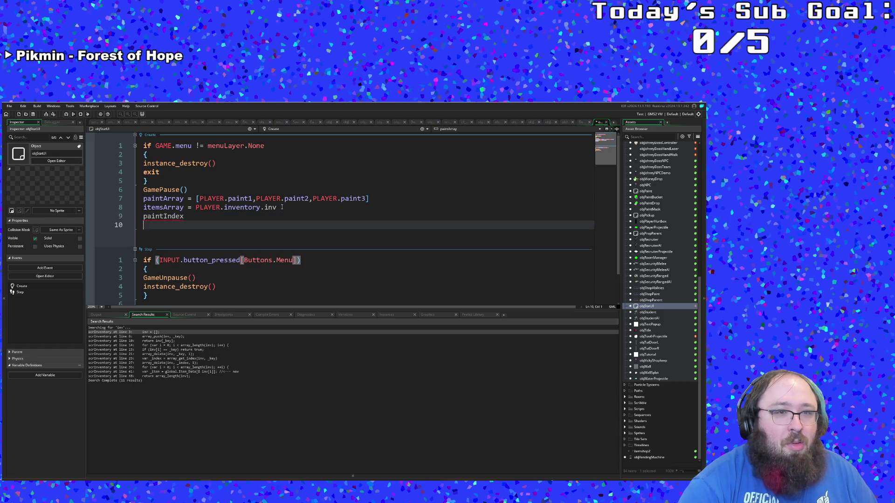
type("items")
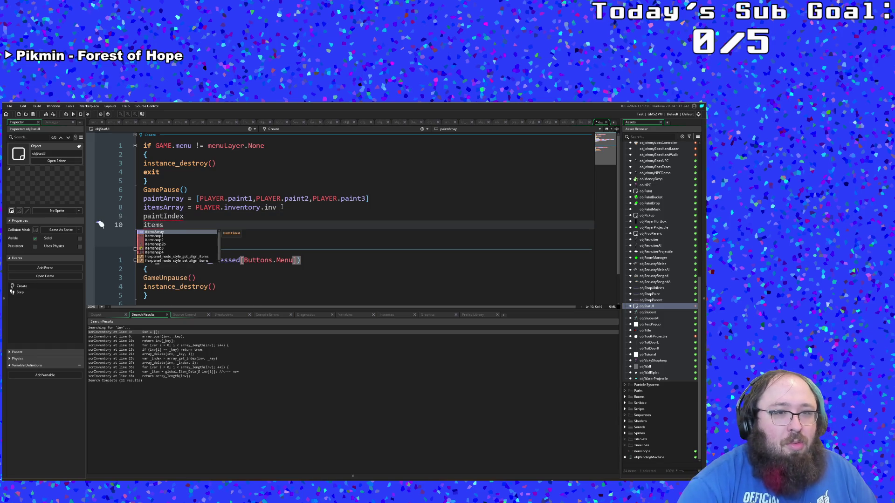
key("BackSpace")
type("In")
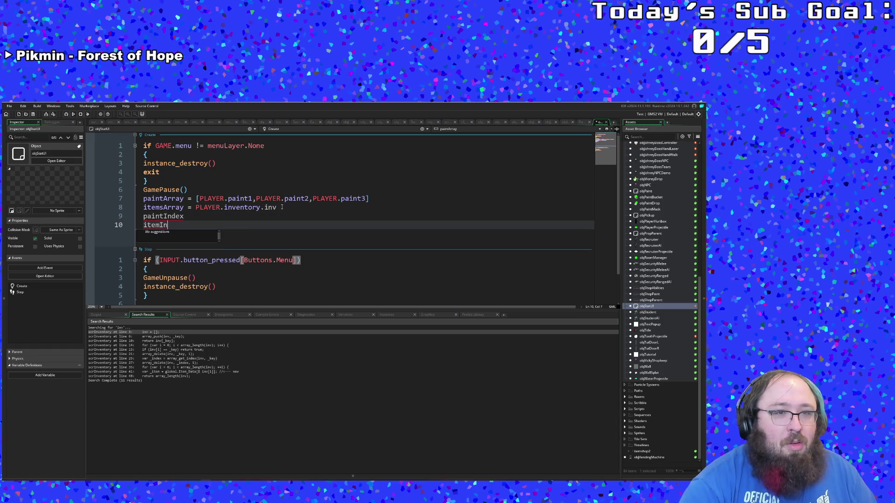
type("dex = -1")
Complete the paintIndex line as paintIndex = 0.
key("Up")
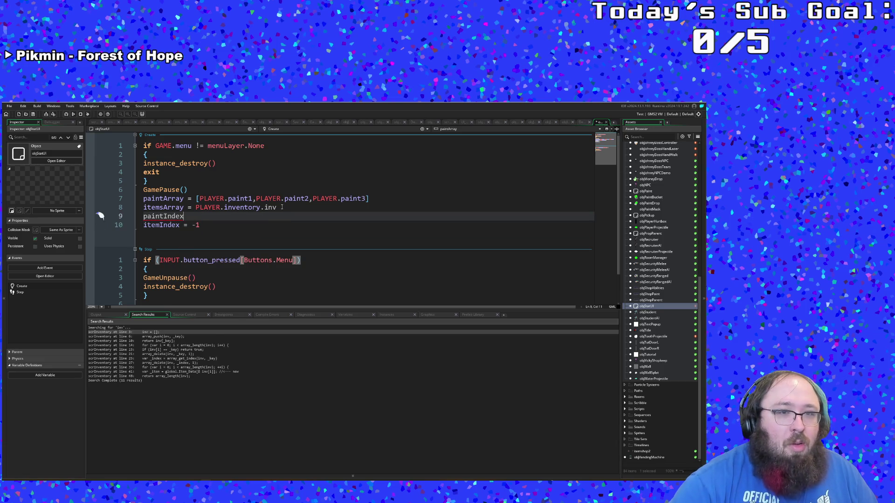
type(" 0")
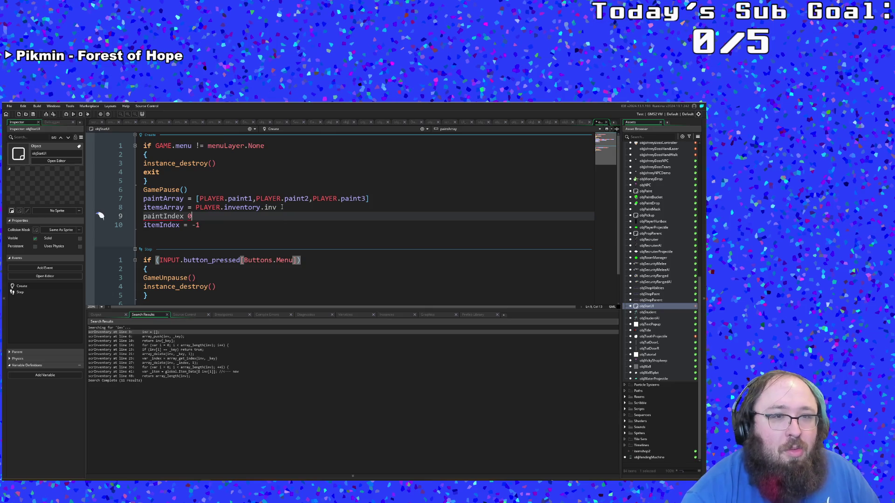
left_click(282, 207)
left_click(172, 217)
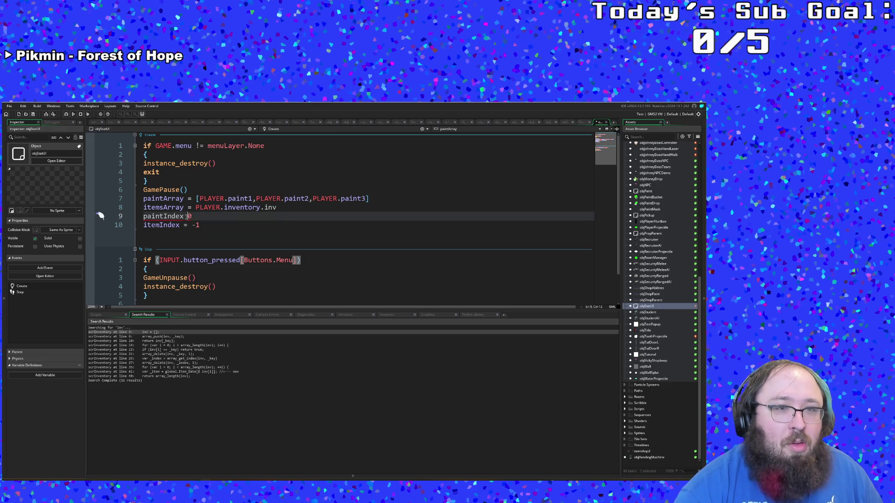
type("=")
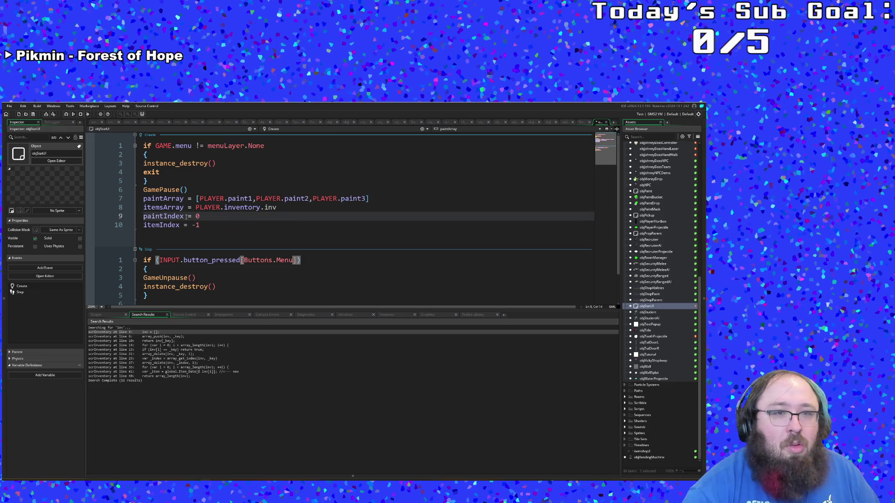
left_click(208, 224)
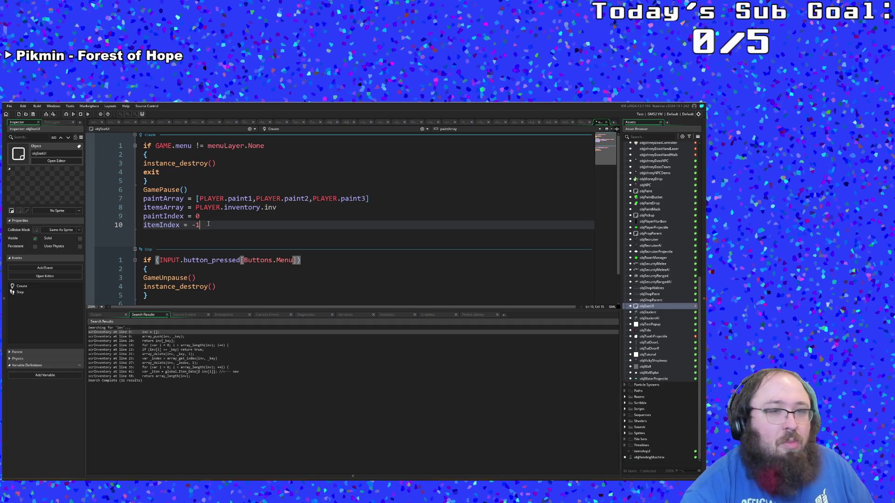
Glance at the other open code tab, then change itemIndex's starting value from -1 to 0.
left_click(582, 124)
left_click(598, 124)
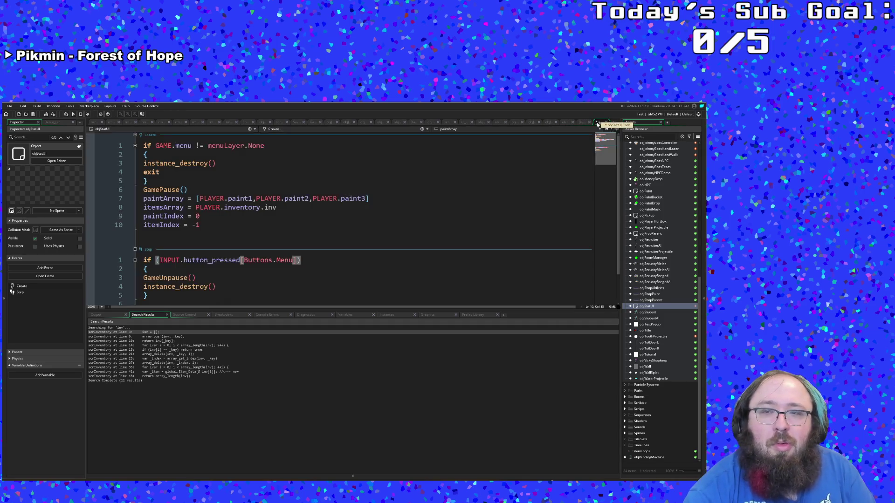
left_click(264, 199)
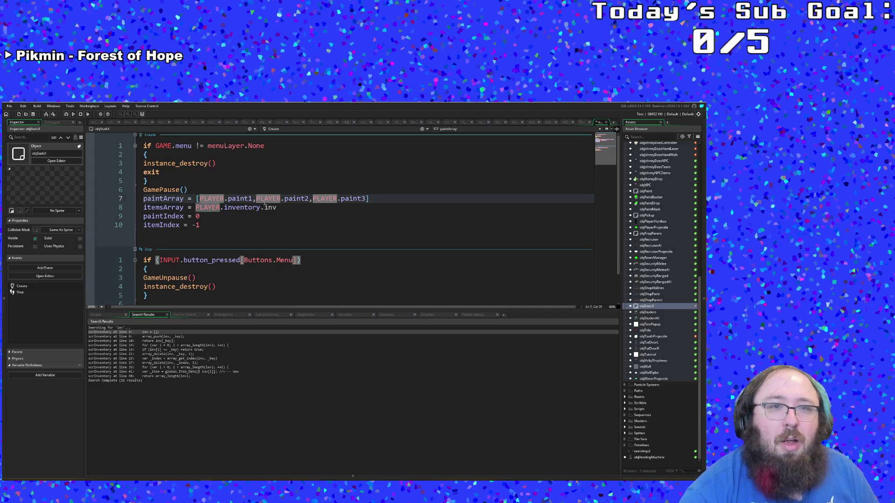
left_click(270, 228)
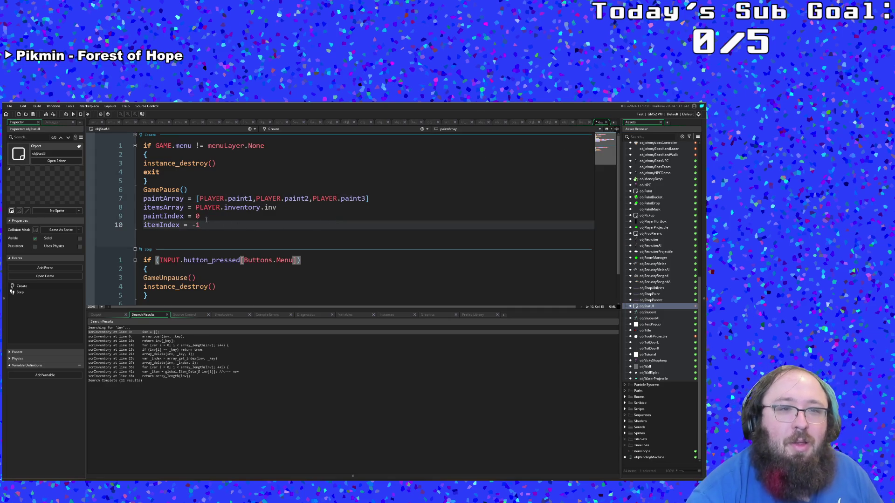
left_click_drag(200, 225, 192, 228)
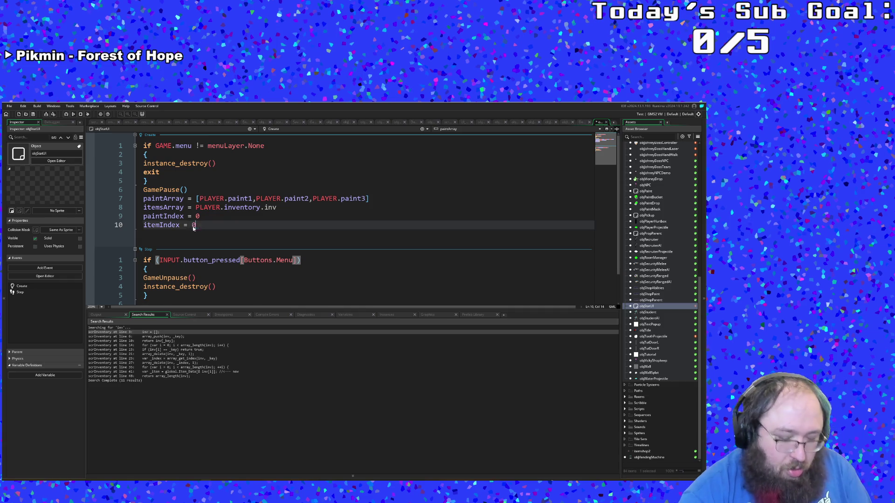
type("0")
left_click(237, 218)
Open the scrInventory script through the Ctrl+T asset search.
key("ctrl+t")
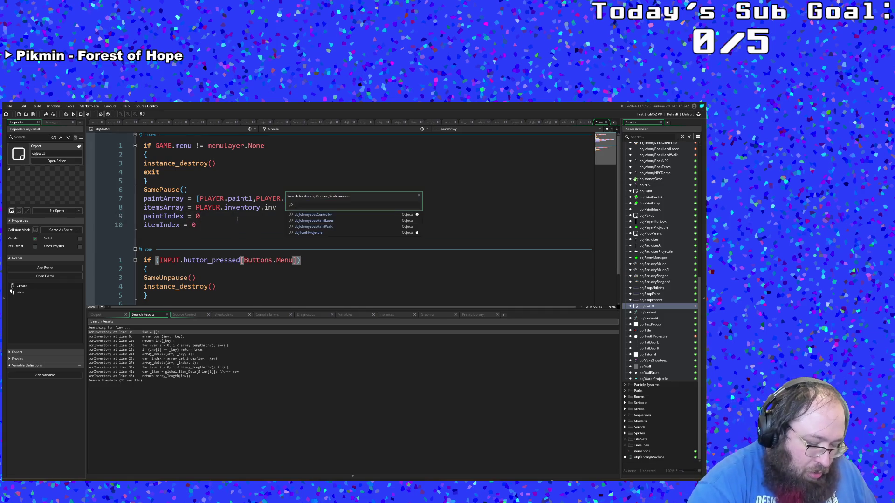
type("objInvent")
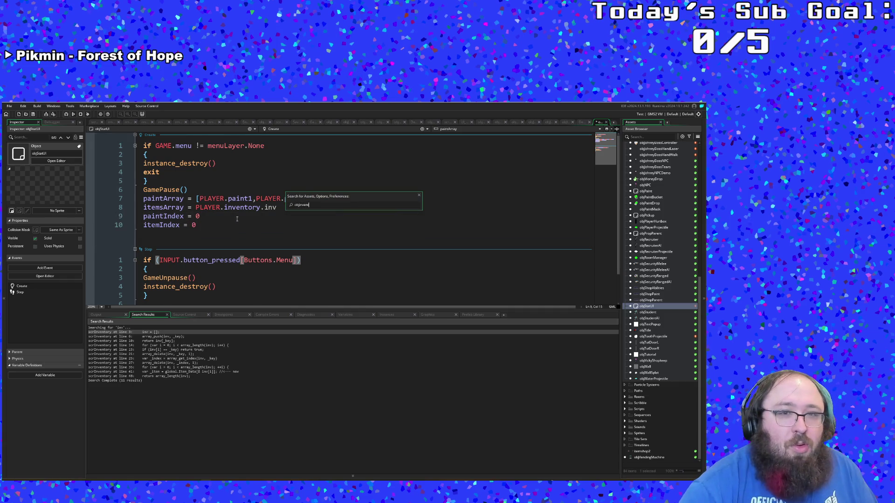
key("BackSpace")
key("BackSpace")
key("BackSpace")
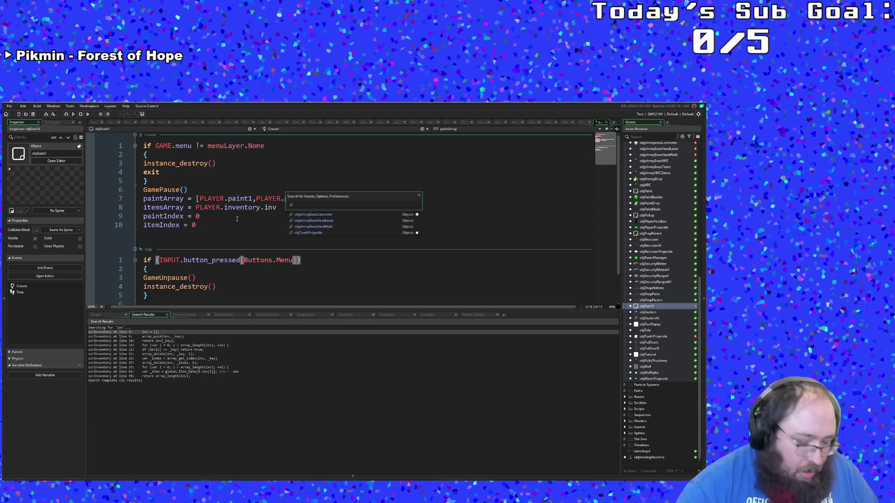
type("scrnv")
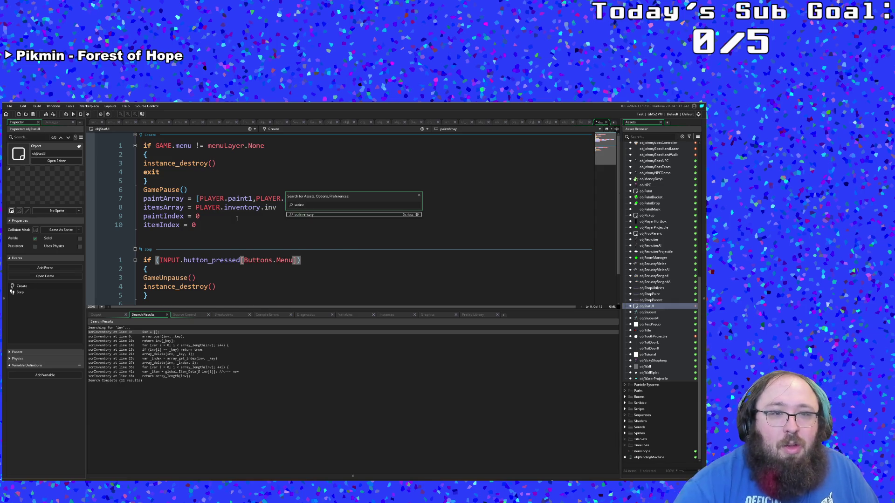
key("Return")
Scroll through scrInventory's item_draw code and close its tab.
scroll(237, 221, "down", 13)
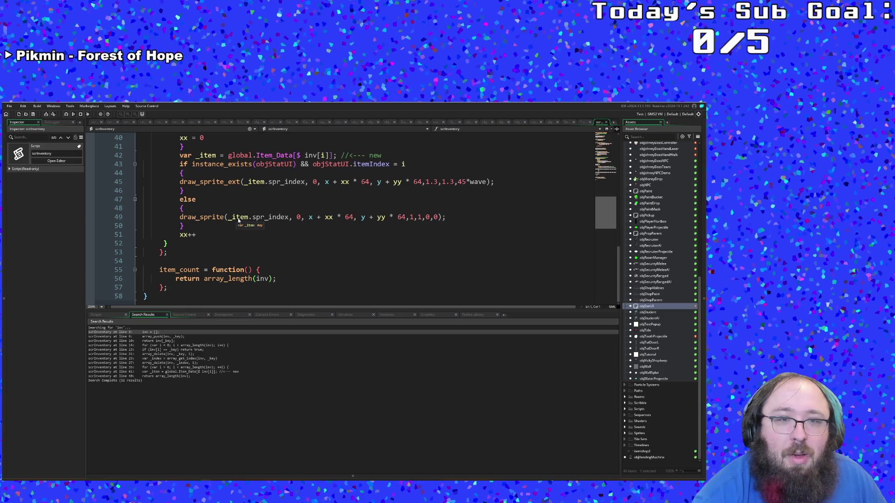
scroll(266, 222, "up", 2)
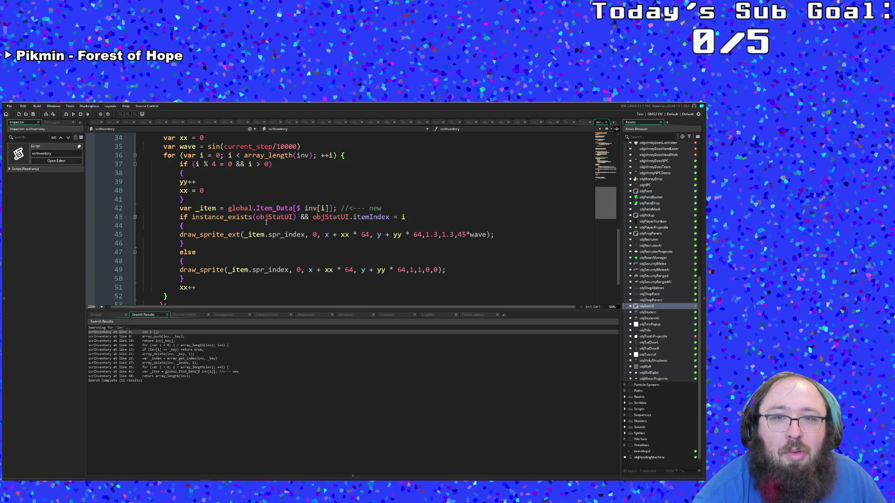
left_click(606, 121)
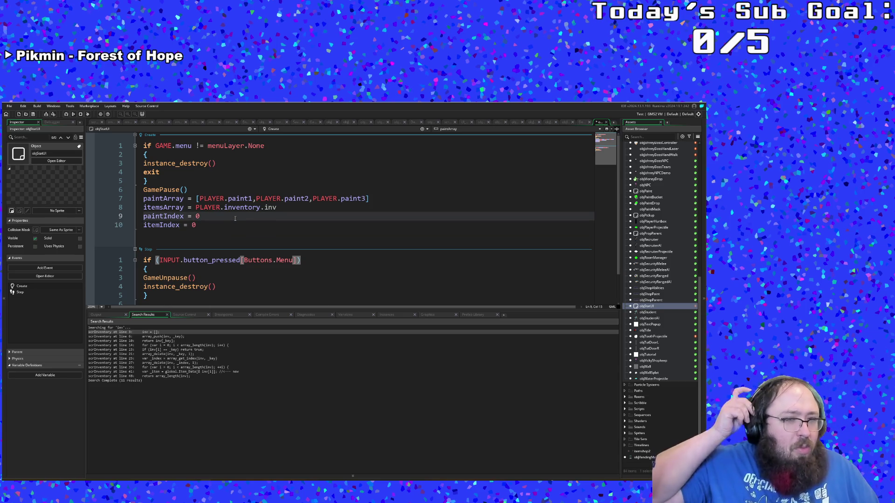
left_click(221, 225)
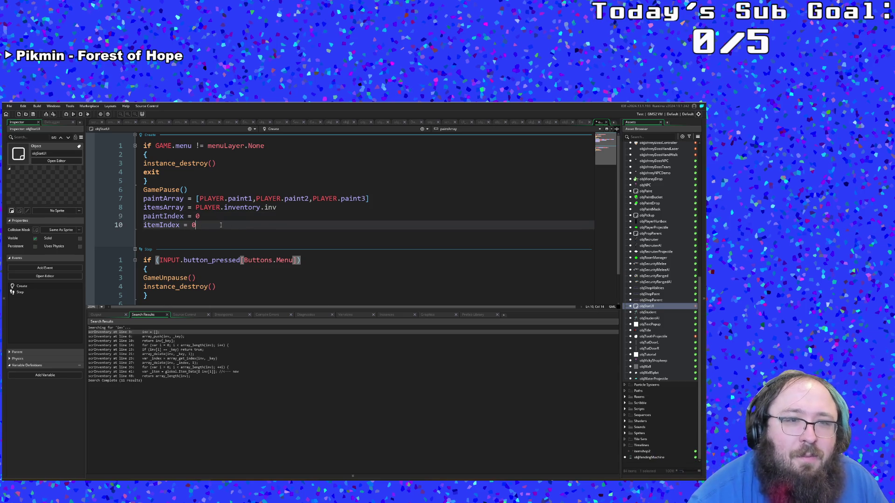
key("F6")
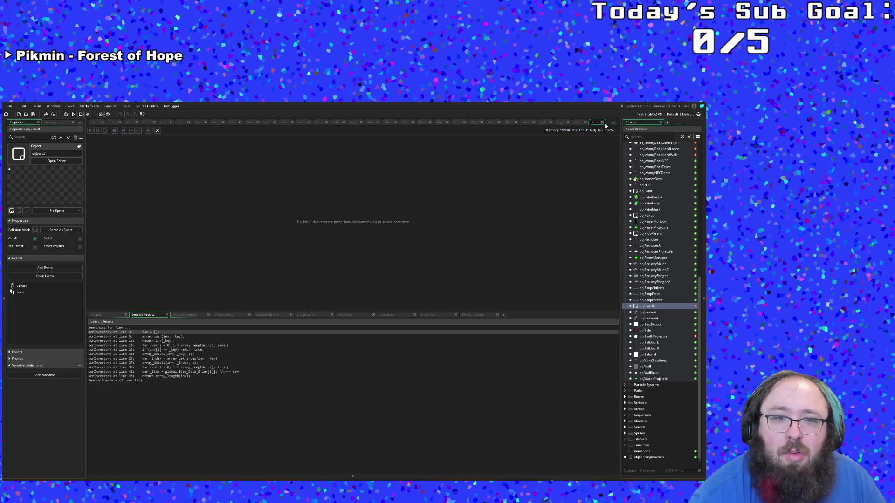
Reopen scrInventory and check the draw code around line 46.
key("ctrl+t")
type("obj")
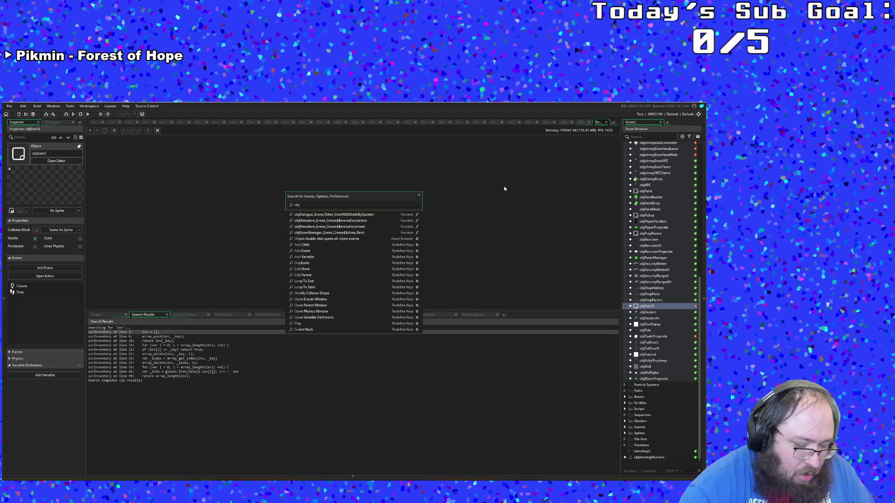
type("scrinv")
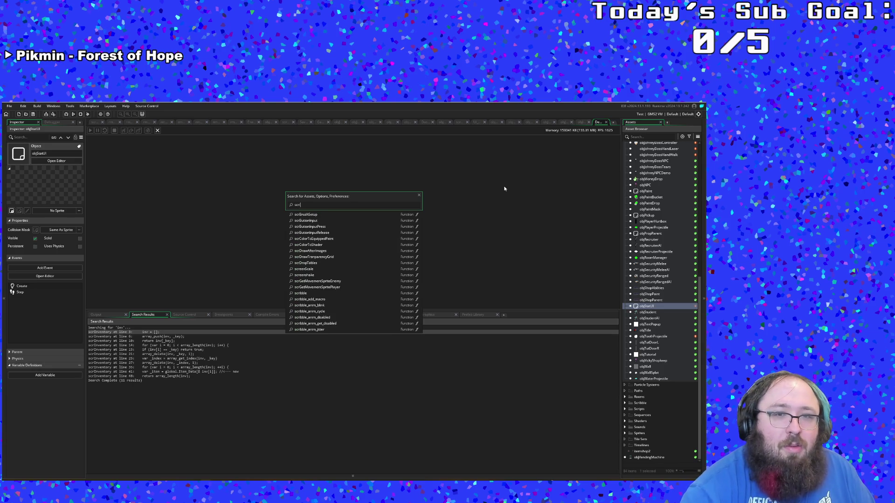
key("Return")
scroll(501, 193, "down", 10)
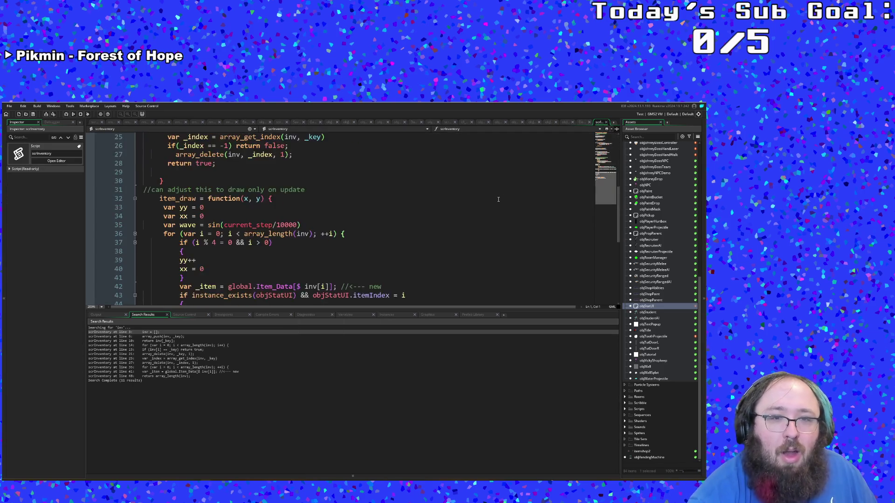
left_click(505, 188)
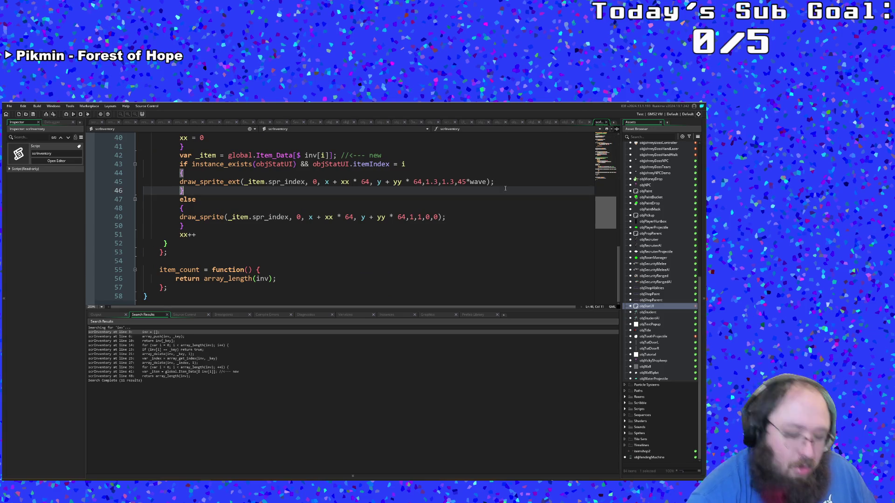
Return to the objStatUI object editor at the itemIndex line.
key("ctrl+t")
type("objme")
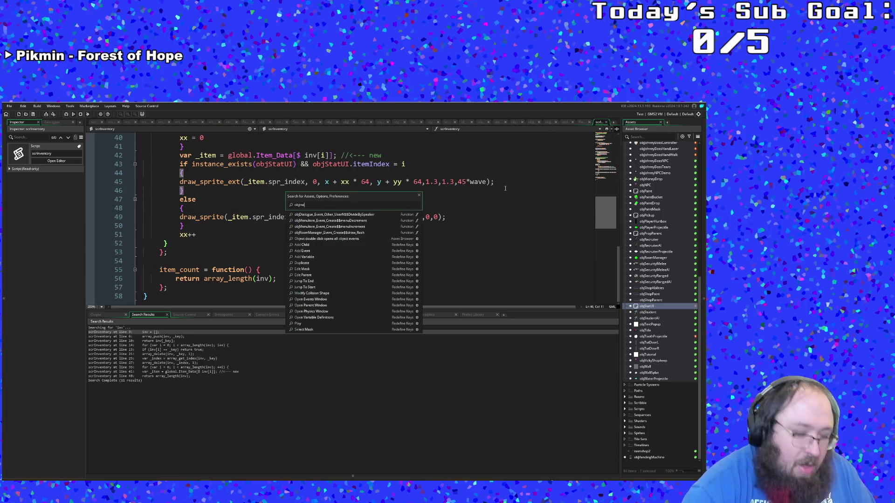
key("BackSpace")
key("BackSpace")
type("st")
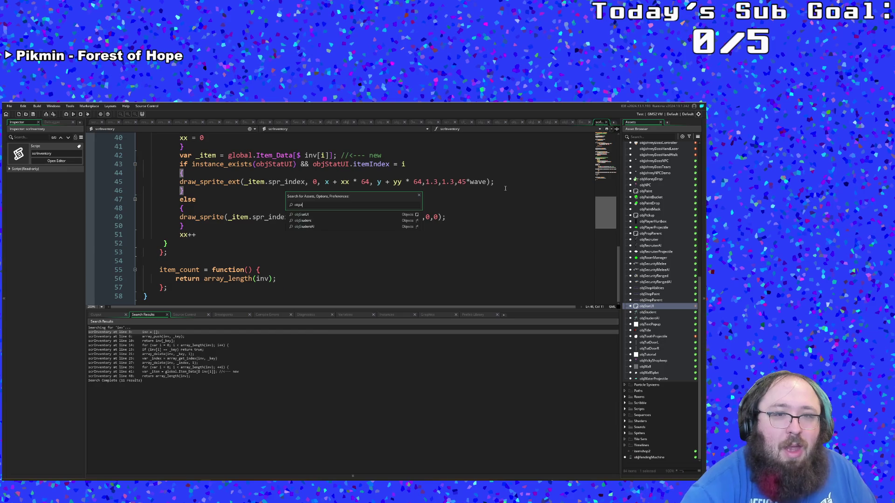
key("Return")
scroll(488, 207, "down", 2)
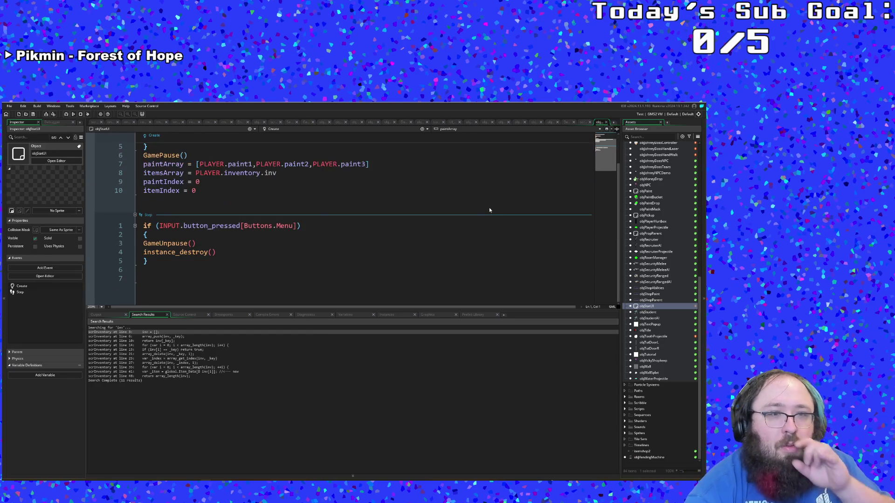
left_click(228, 192)
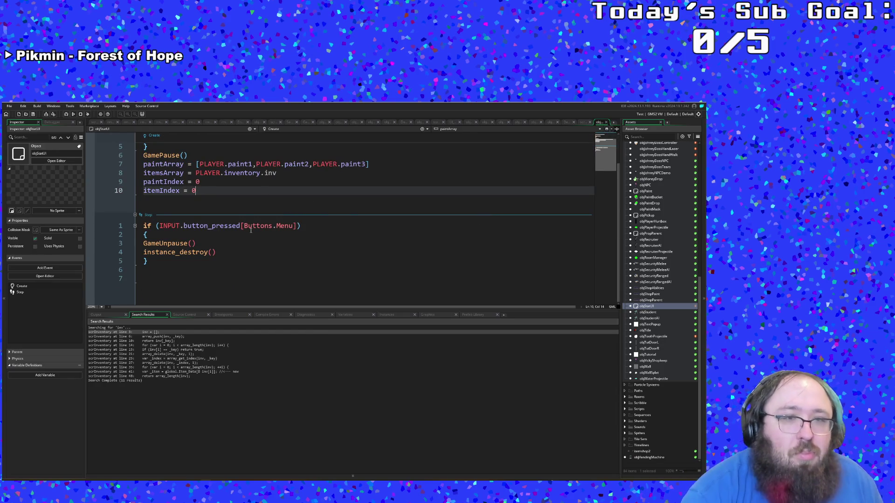
Add index = 0 on a new line just above paintIndex in the Create event.
left_click(201, 182)
left_click_drag(201, 182, 142, 183)
left_click(281, 176)
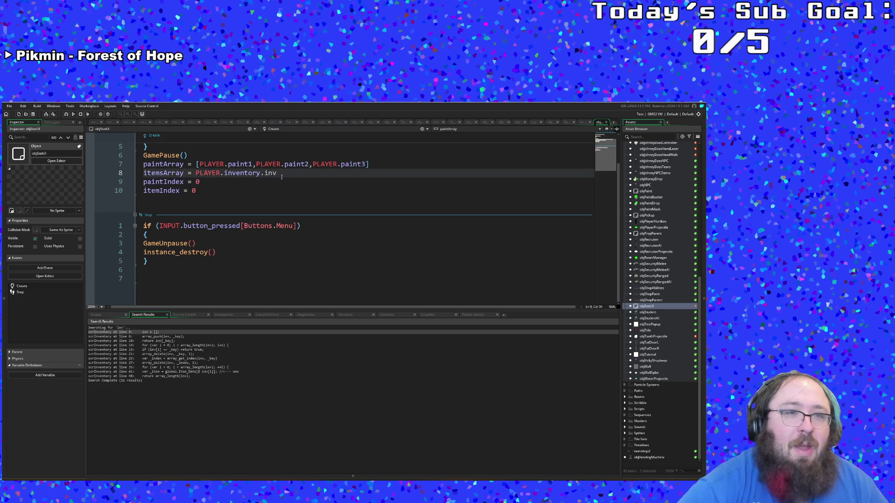
key("Return")
type("index ")
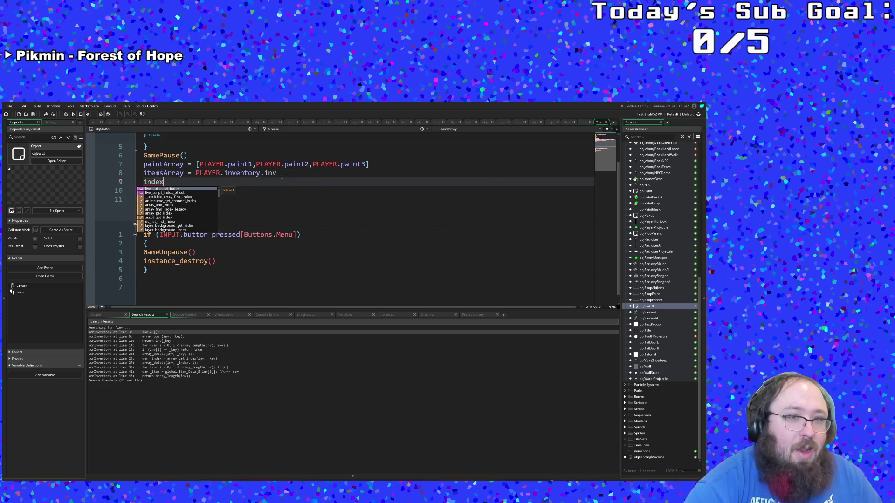
type("= 0")
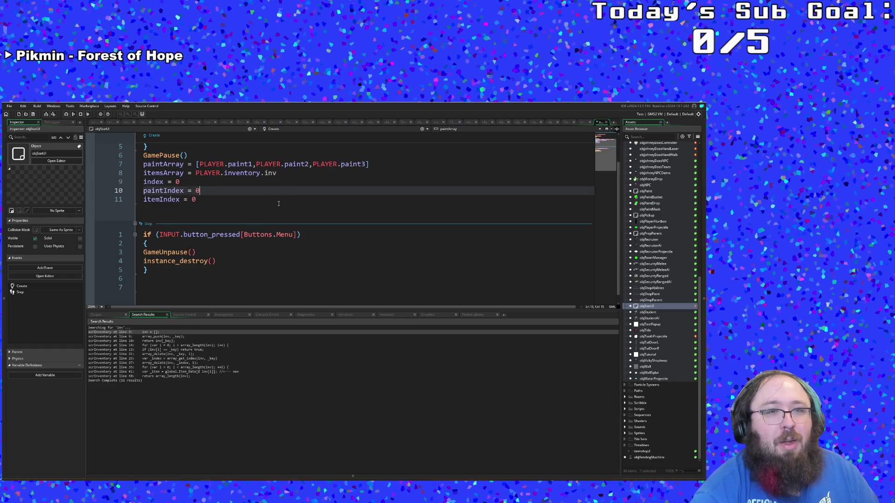
left_click(256, 210)
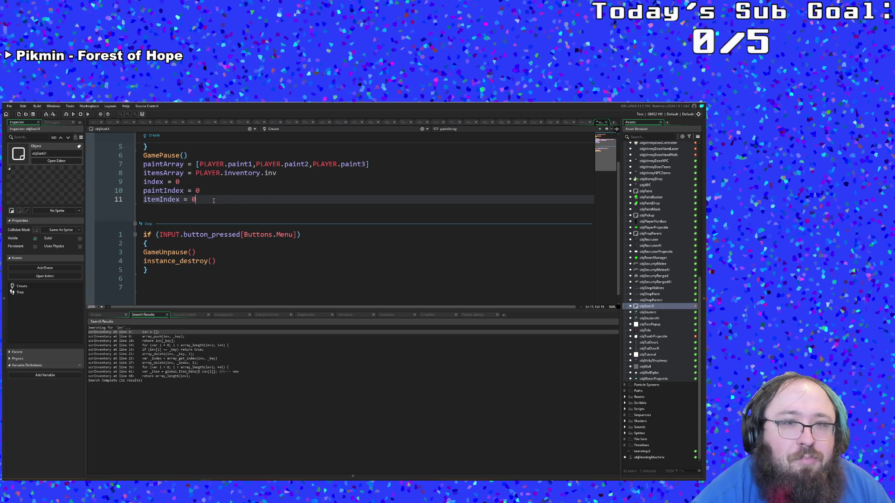
Start a new line below the menu check in the Step event.
scroll(213, 201, "down", 1)
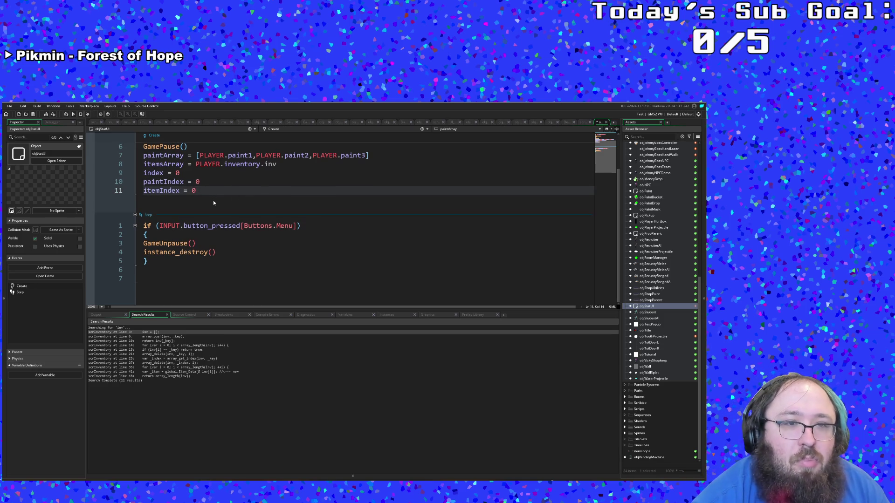
left_click(164, 263)
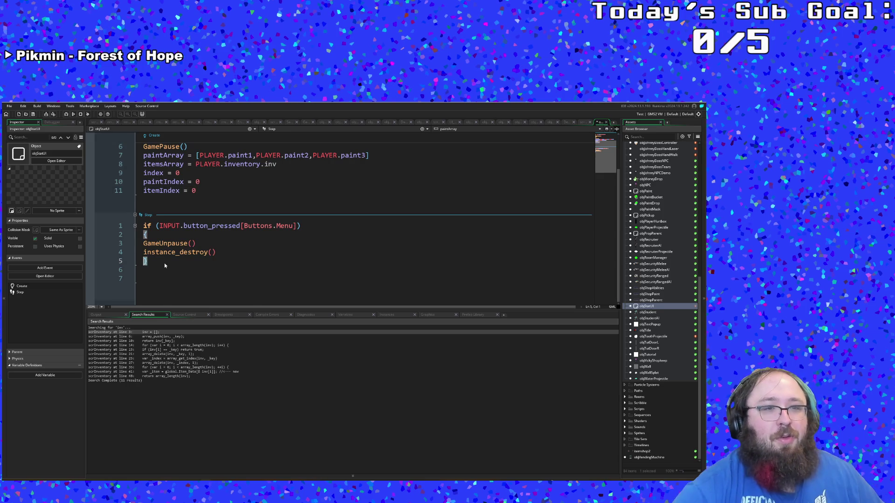
key("Return")
Close the menu check with a brace and add an empty if index < 3 { } block.
key("BackSpace")
type("}")
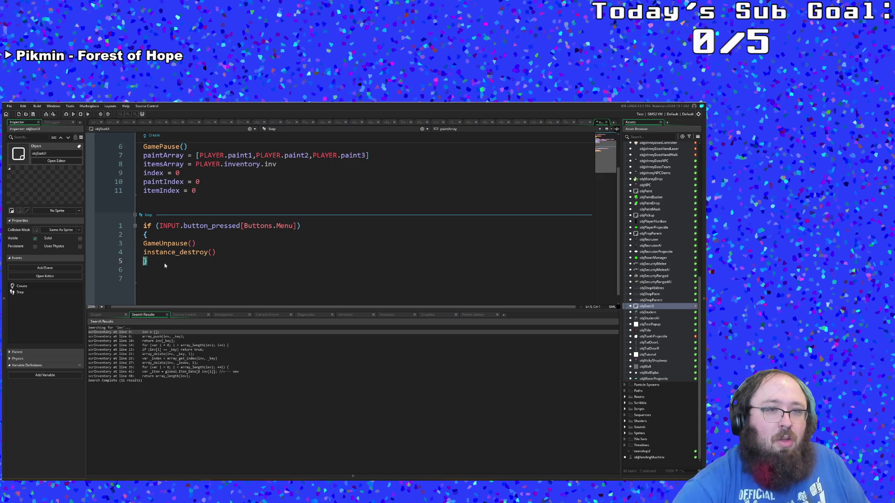
key("Return")
key("Return")
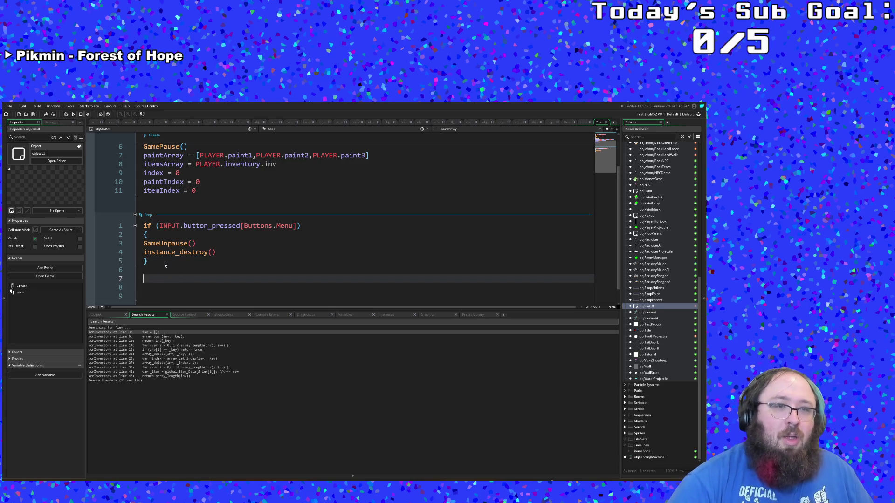
type("if index < ")
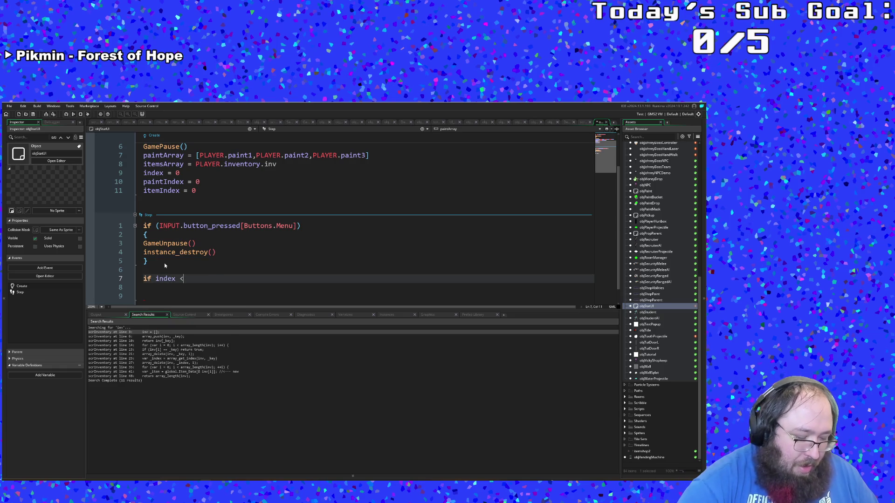
type("3")
key("Return")
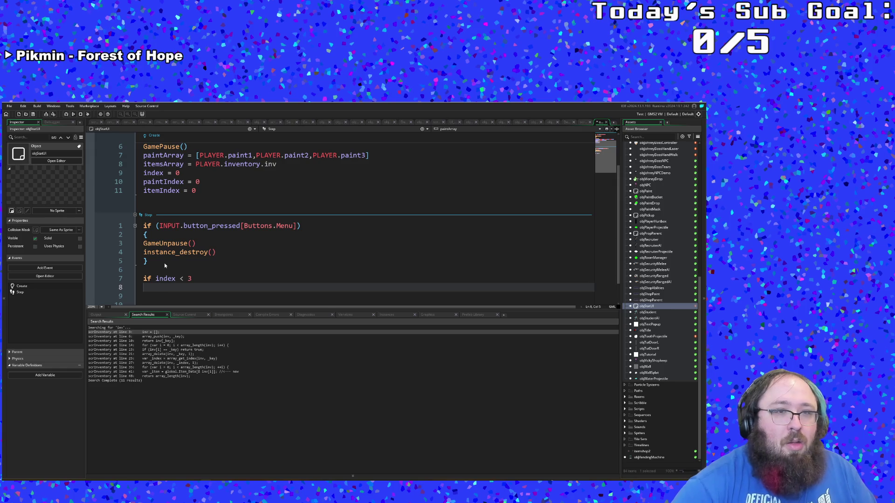
type("{")
key("Return")
key("Return")
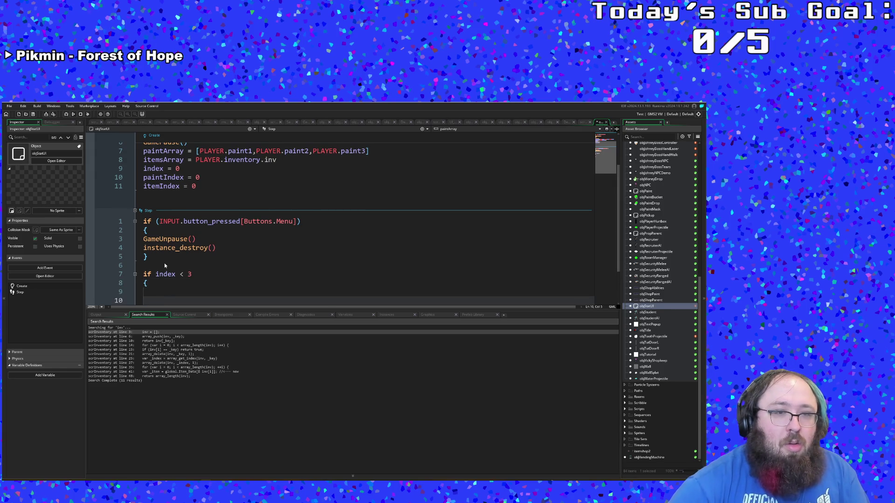
type("}")
key("Up")
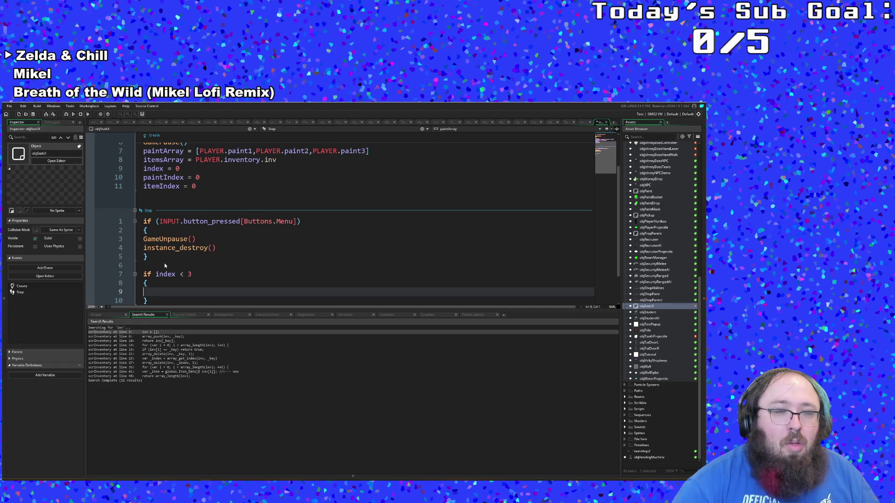
Begin renaming the Create event's index variable to areaIndex.
left_click(177, 169)
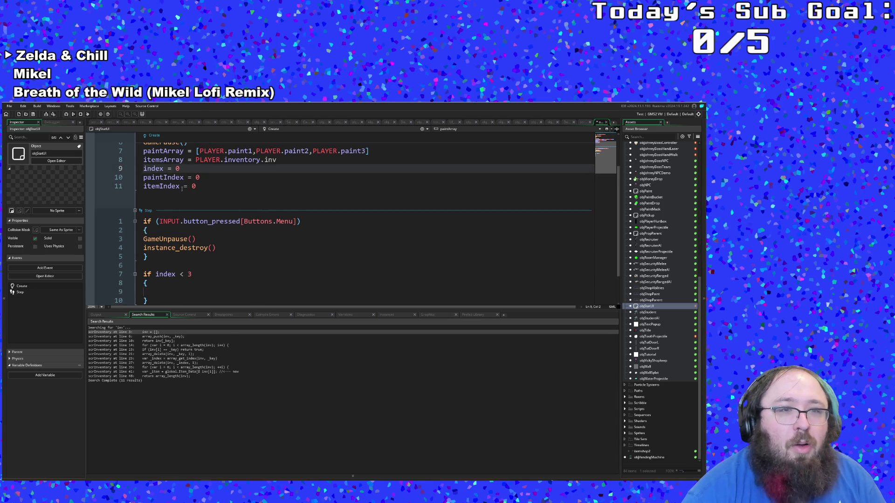
scroll(201, 191, "up", 2)
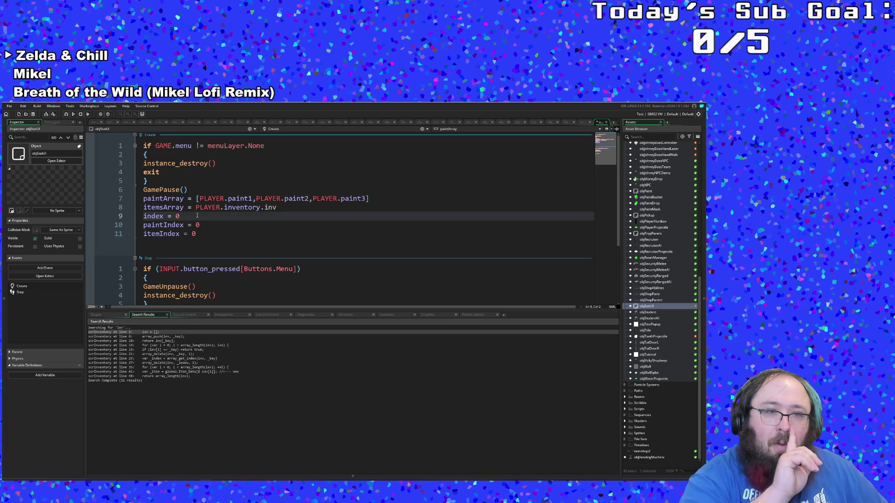
key("BackSpace")
type("areaI")
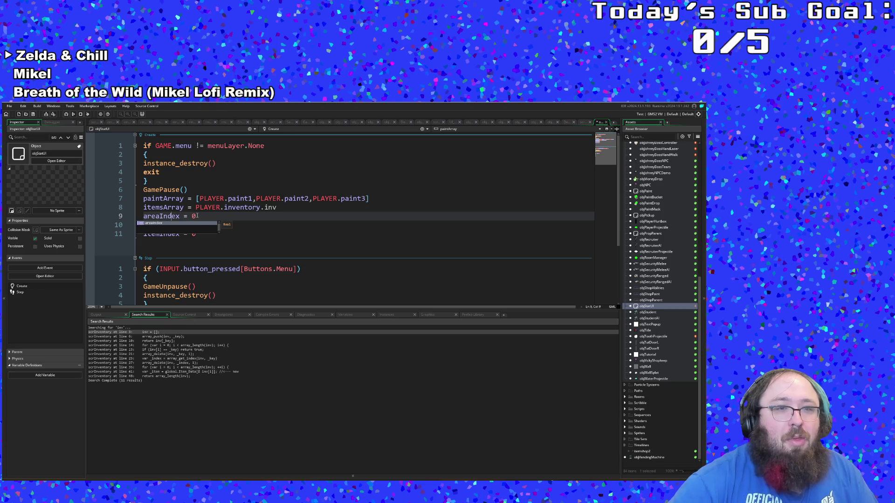
Confirm the areaIndex name on line 9 and retype the itemIndex = 0 line.
key("Down")
key("Home")
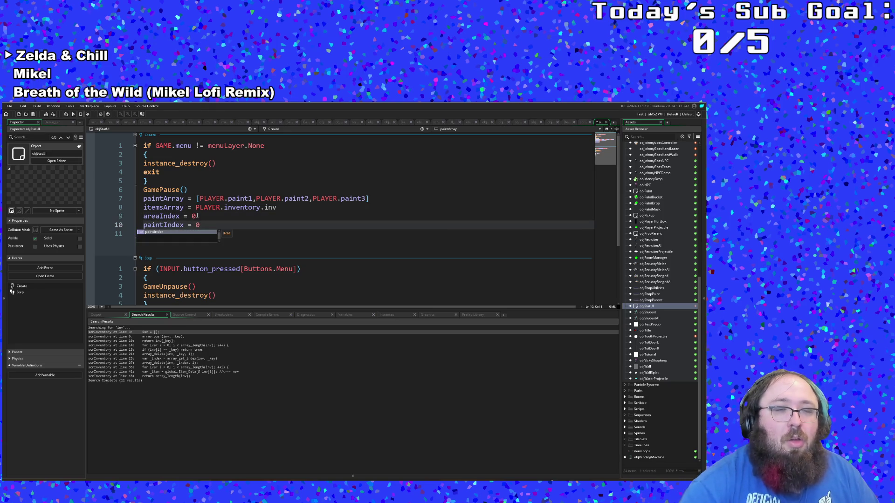
key("Down")
type("itemIndex = 0")
Rename areaIndex on Create line 9 back to index.
left_click_drag(159, 216, 144, 216)
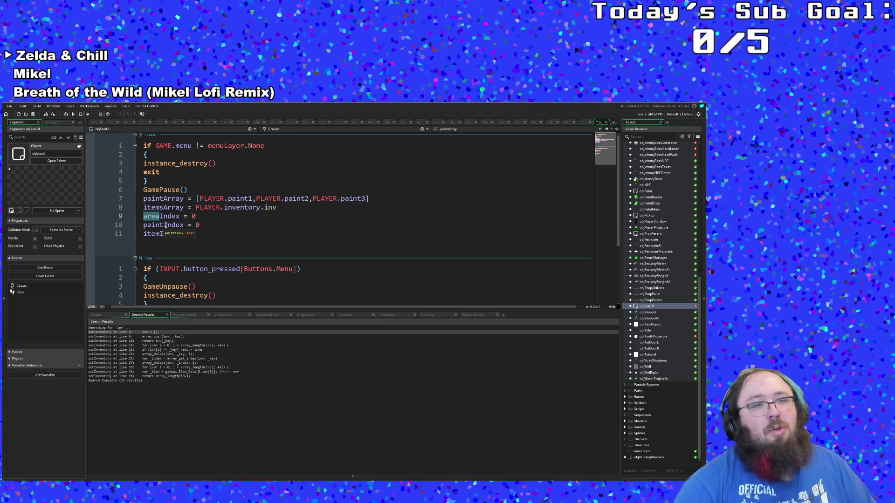
key("Delete")
key("Delete")
type("i")
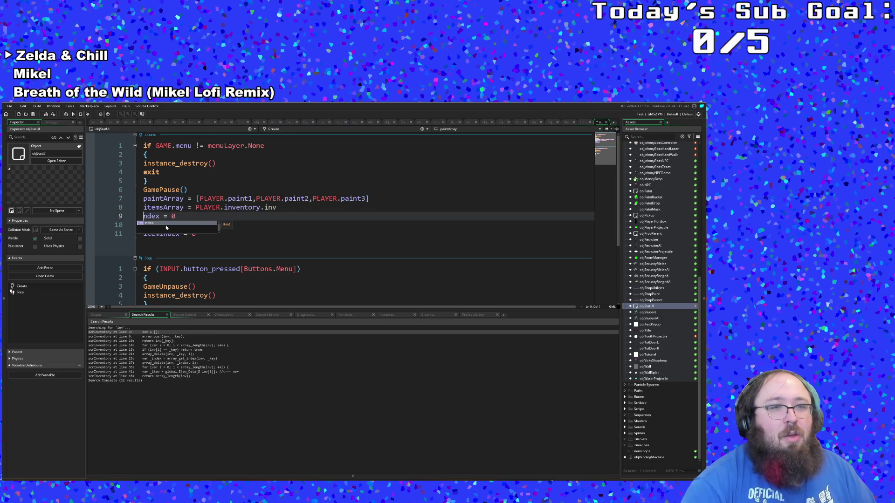
key("BackSpace")
key("Delete")
key("Delete")
key("Delete")
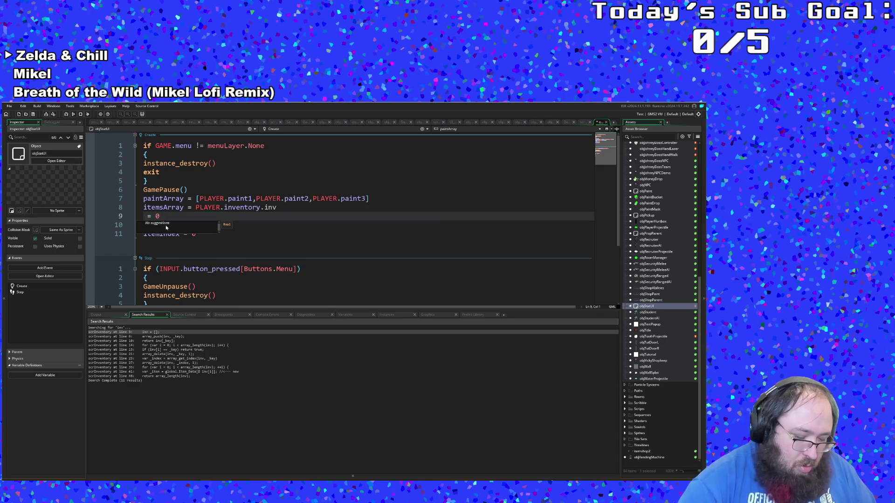
type("index")
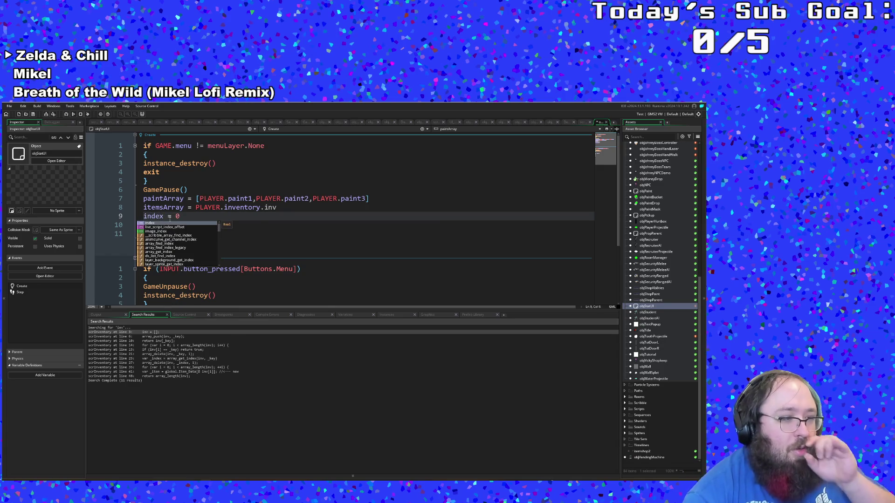
left_click(239, 245)
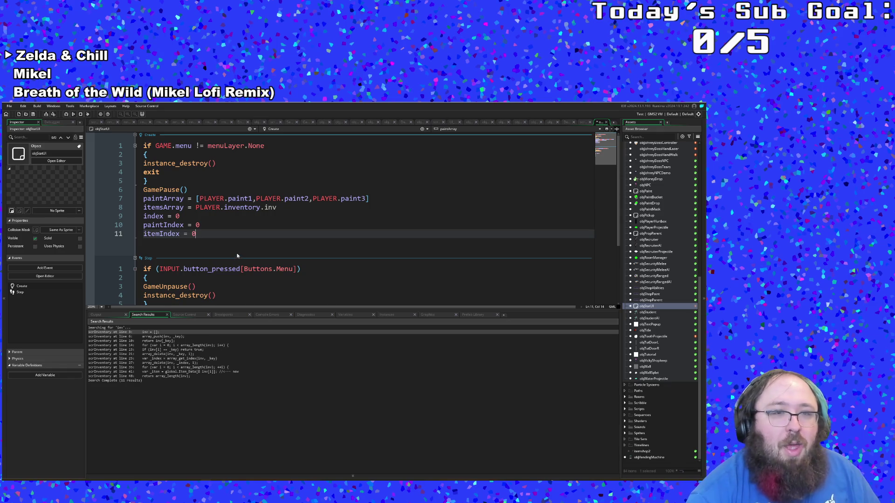
scroll(236, 255, "down", 2)
scroll(236, 255, "down", 1)
Put paintIndex = index inside the if block and extend its condition with && index >= 0.
left_click(186, 251)
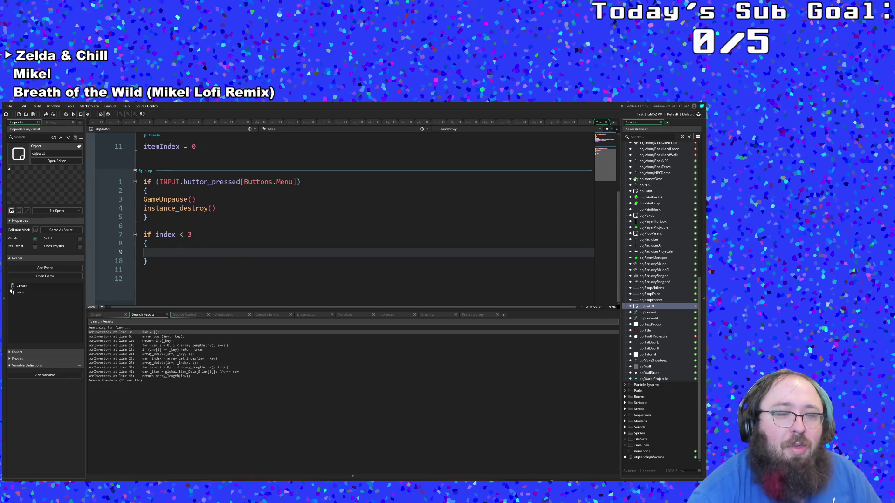
scroll(179, 247, "up", 2)
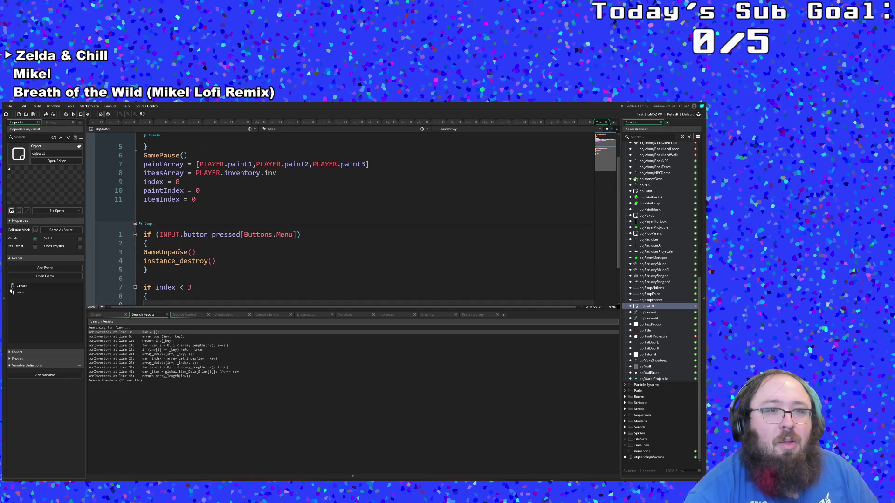
scroll(178, 247, "down", 2)
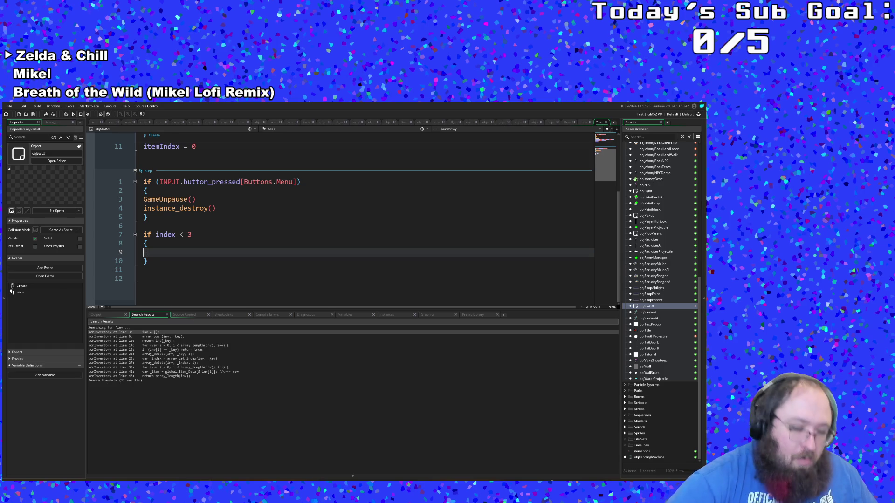
type("paint")
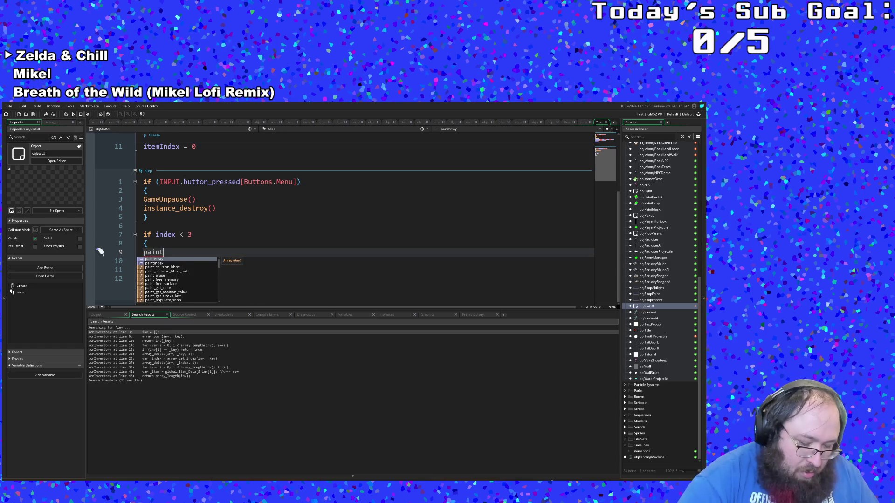
type("Index ")
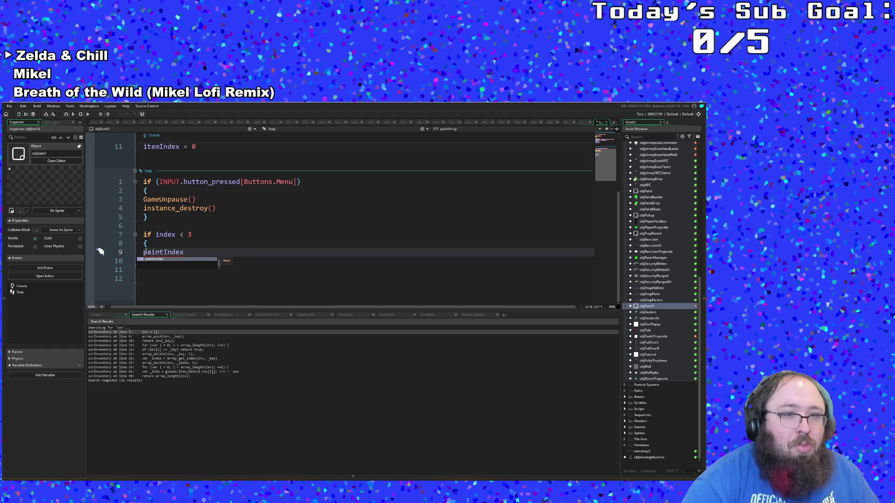
type("= index")
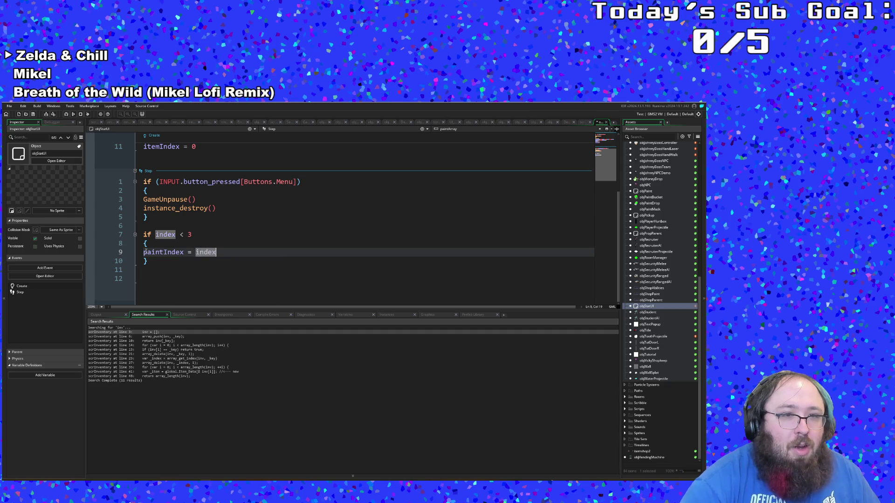
key("Up")
key("Up")
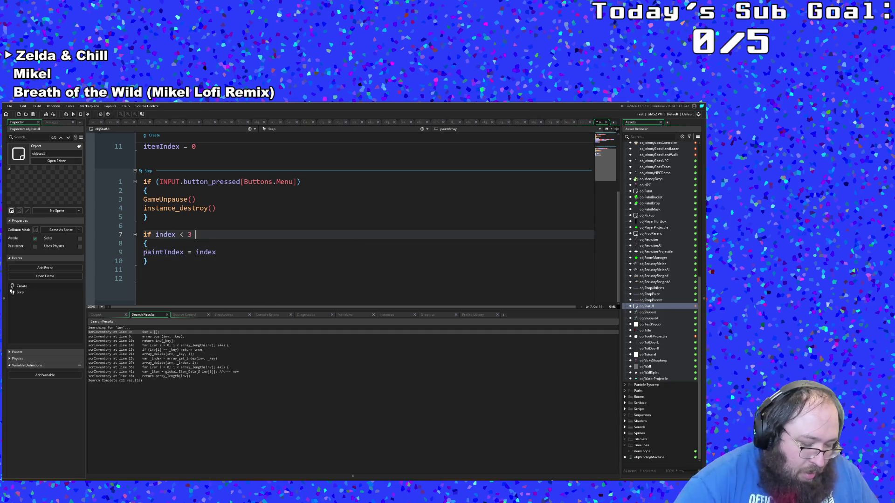
type("&& index ")
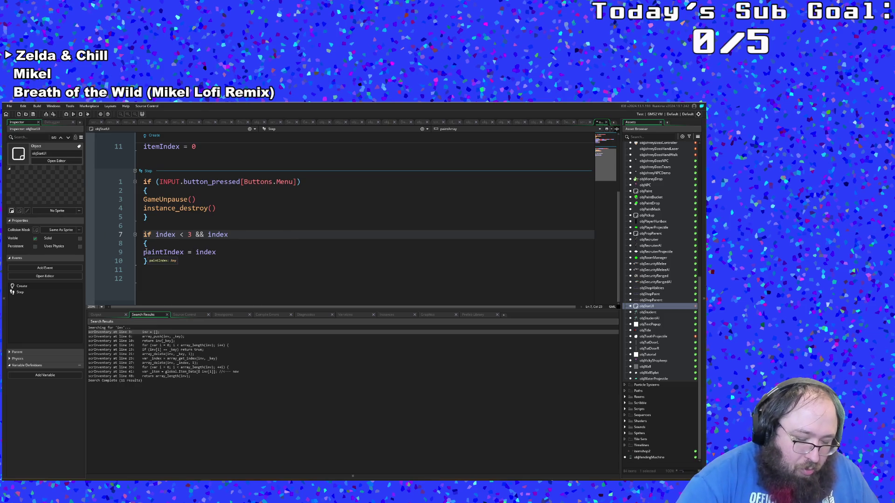
type(">= 0")
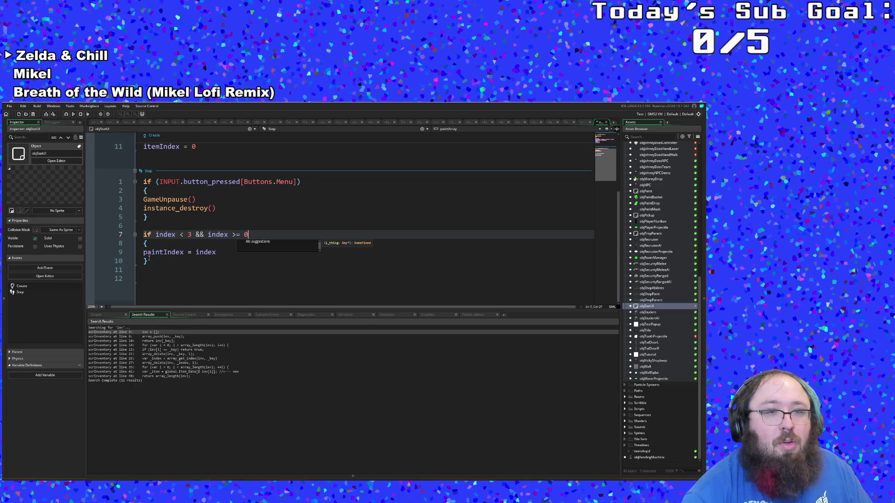
left_click(168, 261)
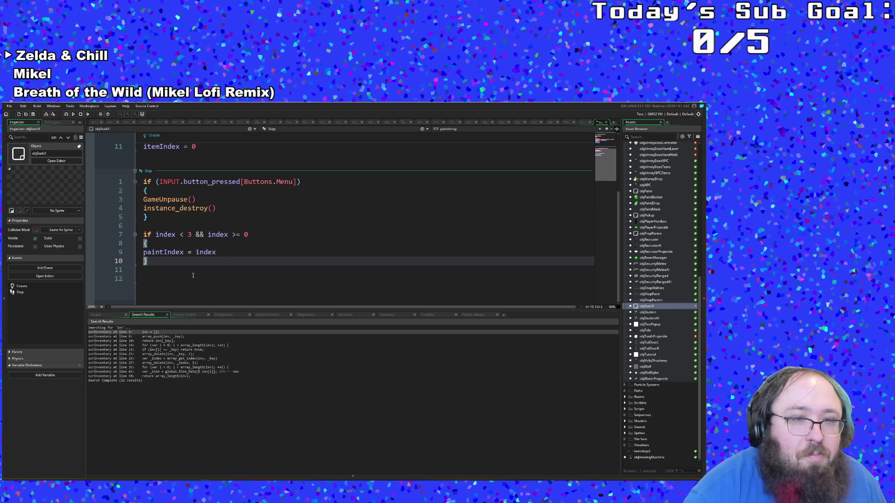
scroll(192, 276, "up", 3)
scroll(193, 276, "down", 2)
scroll(194, 275, "up", 2)
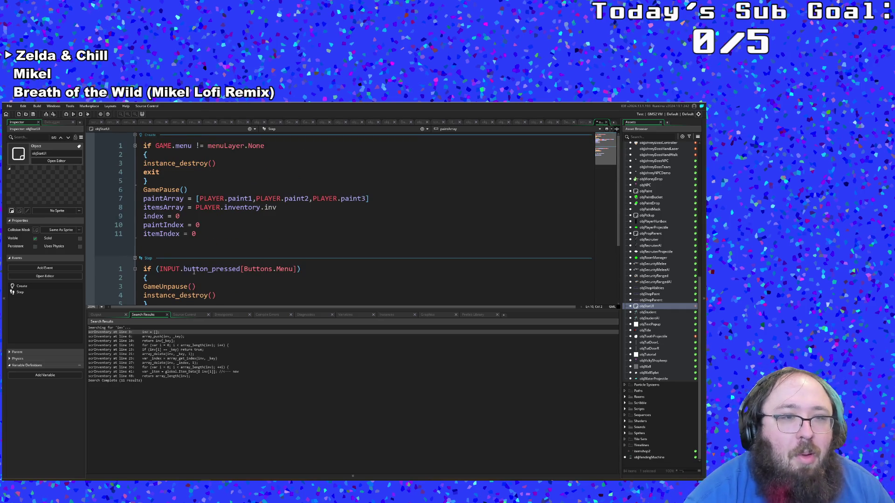
scroll(193, 271, "down", 3)
left_click_drag(152, 262, 144, 234)
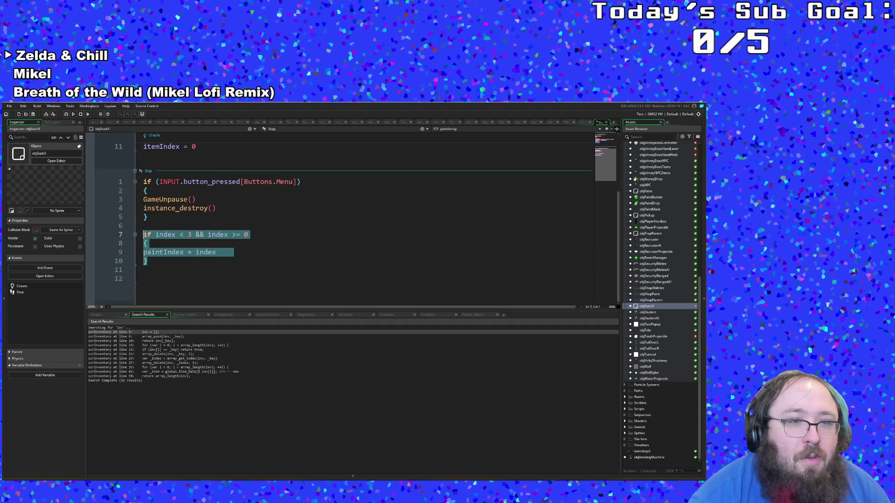
Copy the if block and paste a duplicate directly below it.
right_click(152, 237)
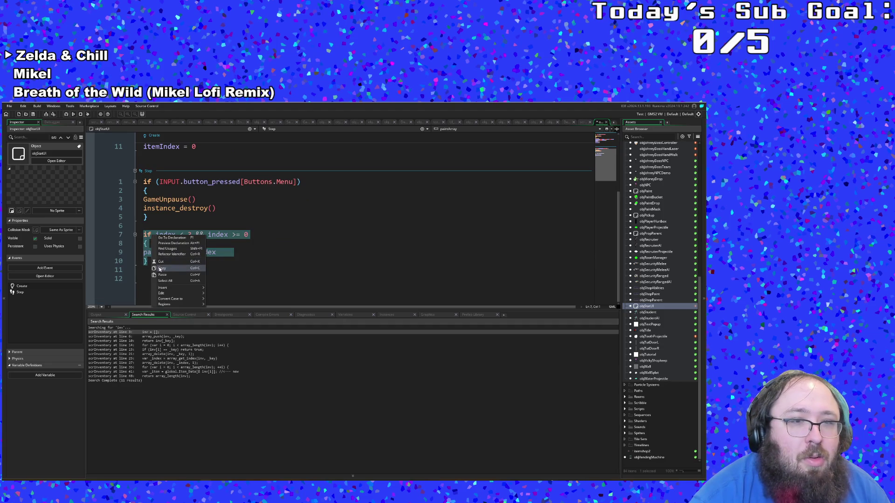
left_click(153, 266)
left_click(150, 262)
key("Return")
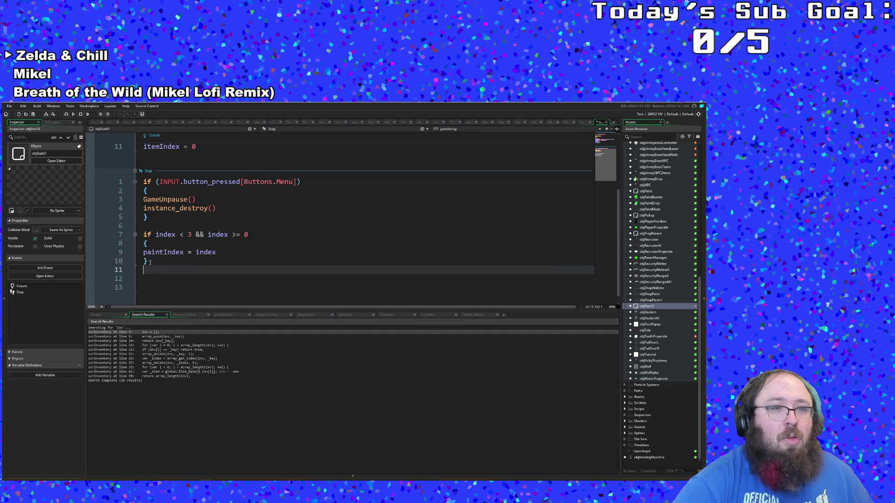
key("ctrl+v")
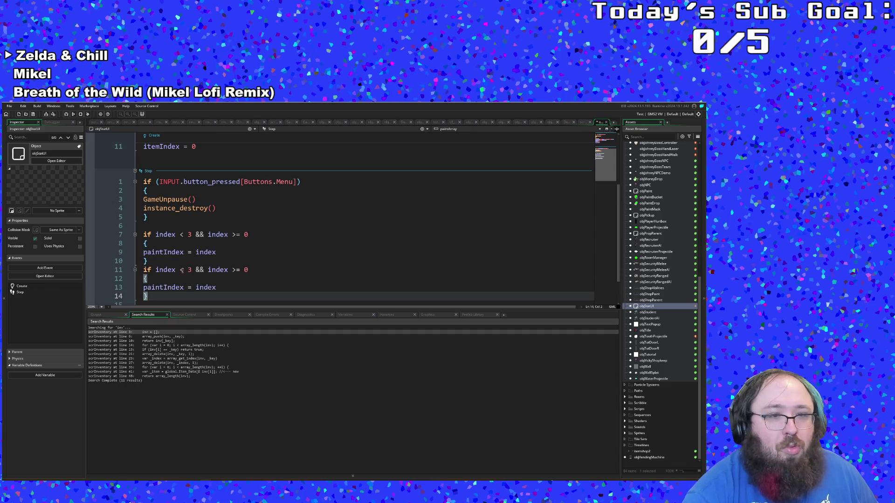
Change the copy's first comparison to index >= 3 and drop the trailing >= 0 check.
left_click(184, 270)
key("BackSpace")
type(">")
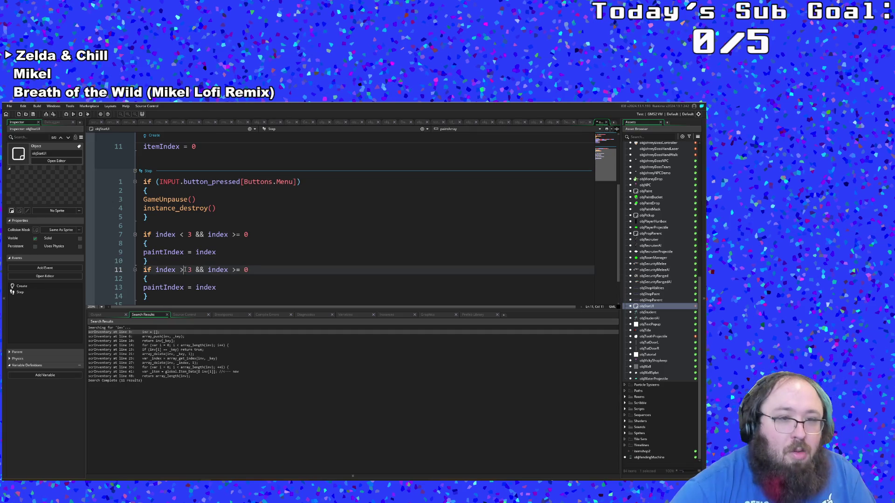
type("=")
key("Right")
key("Right")
key("Right")
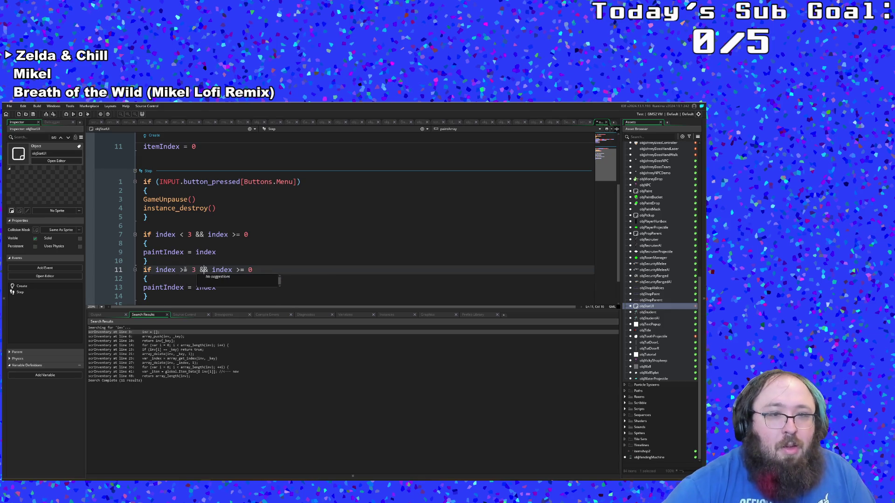
key("Right")
key("Right")
key("Right")
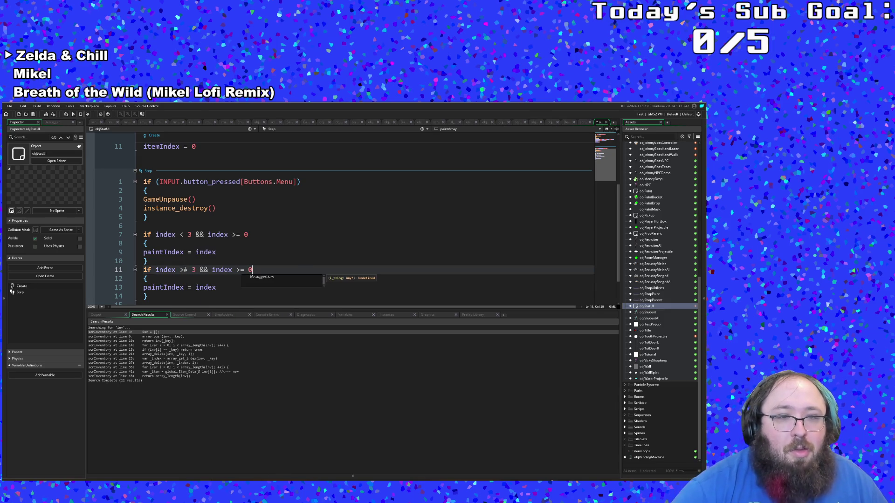
key("BackSpace")
key("BackSpace")
key("BackSpace")
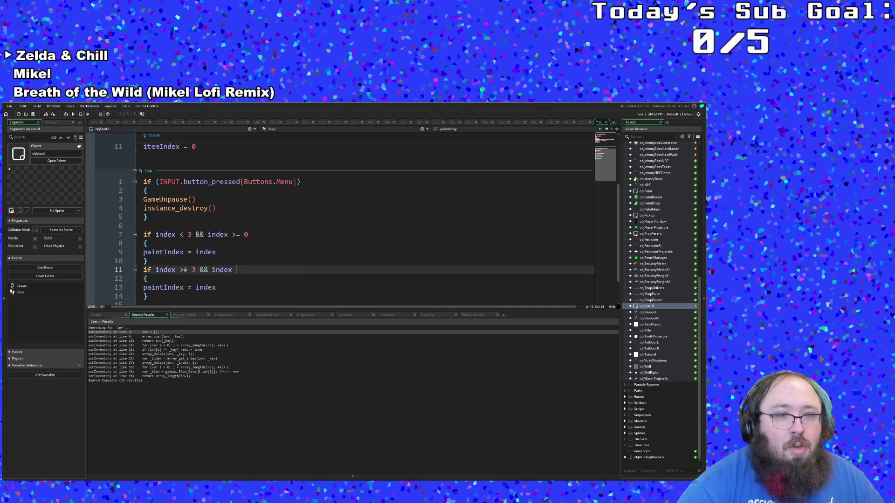
Complete the copied condition with index - 3 < array_length(itemsArray).
type("<")
type("- 3")
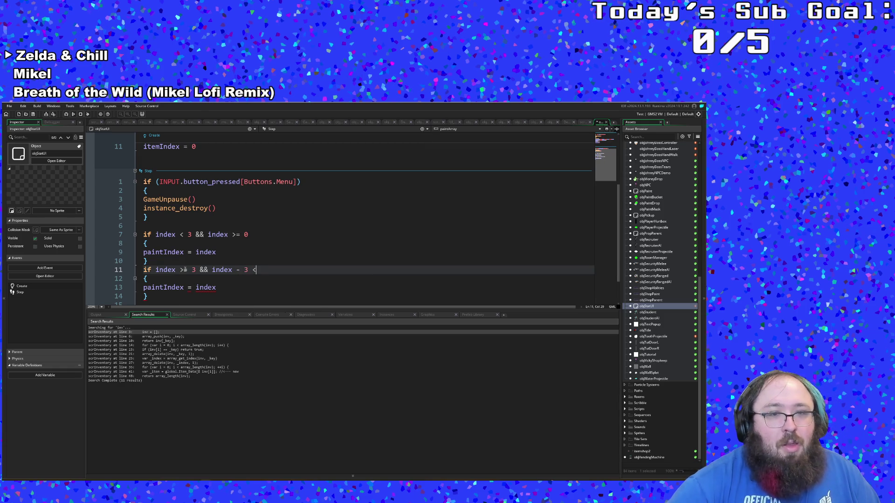
type("array")
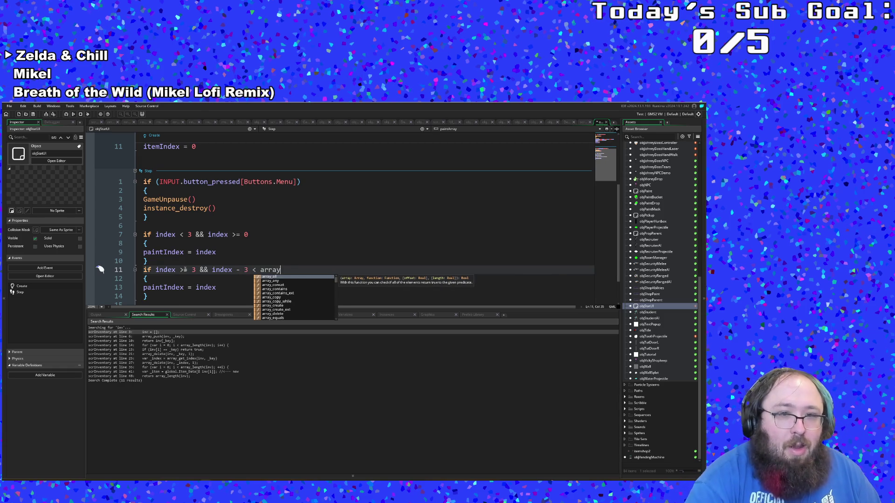
type("_le")
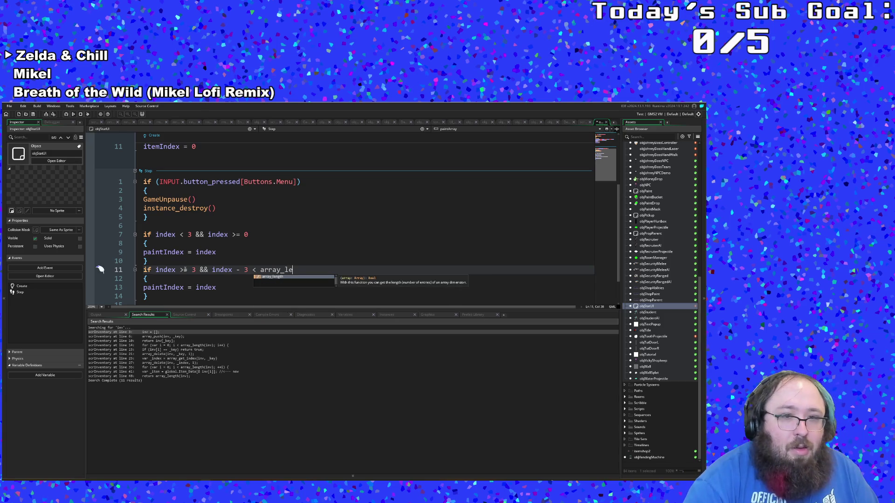
key("Return")
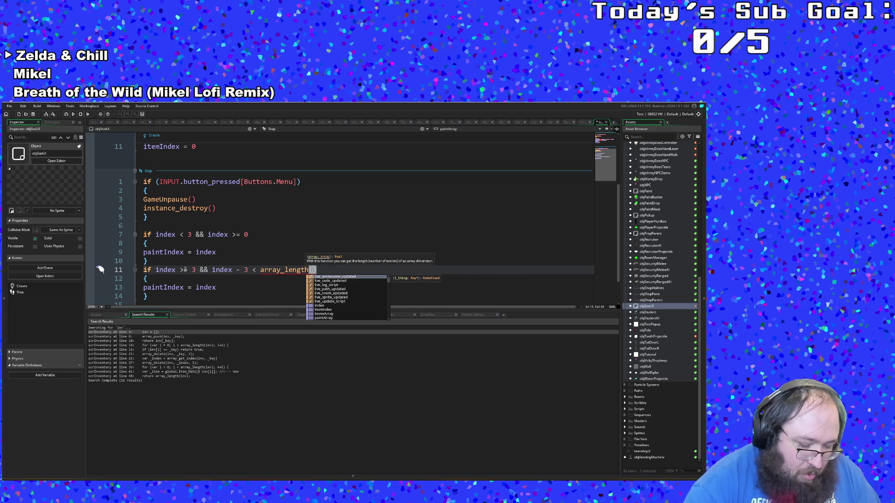
type("in")
scroll(216, 233, "up", 3)
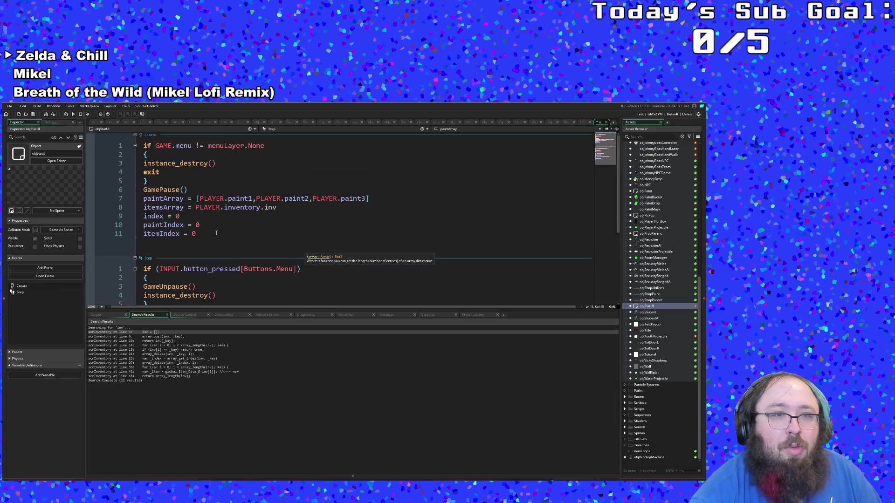
scroll(216, 233, "down", 3)
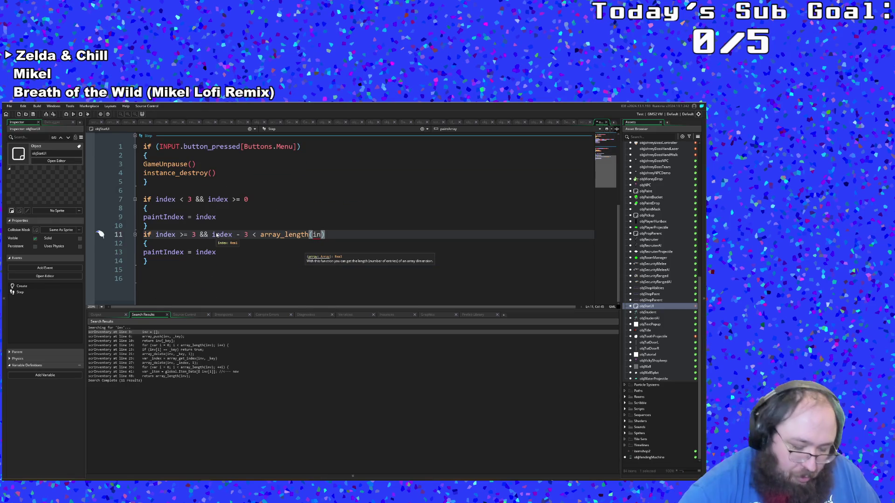
key("BackSpace")
type("tems")
key("Return")
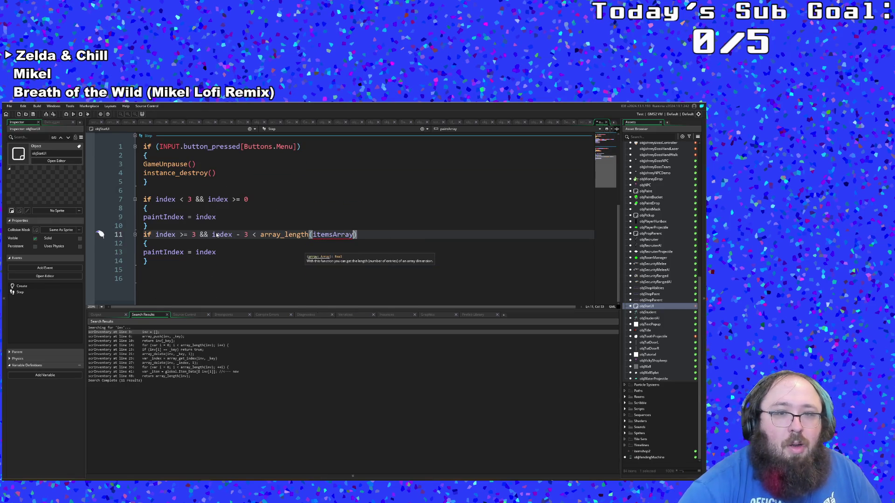
left_click(251, 236)
left_click(223, 252)
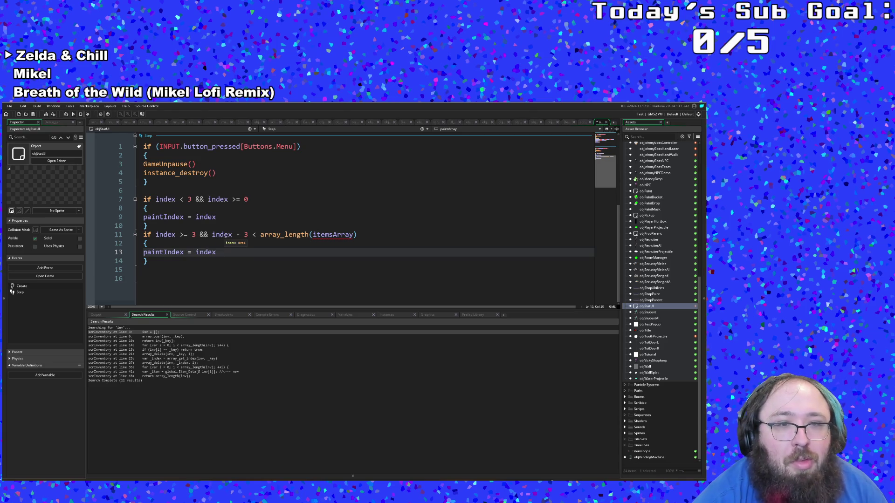
Try a '- 1' after index on line 11, then remove it again.
left_click(225, 235)
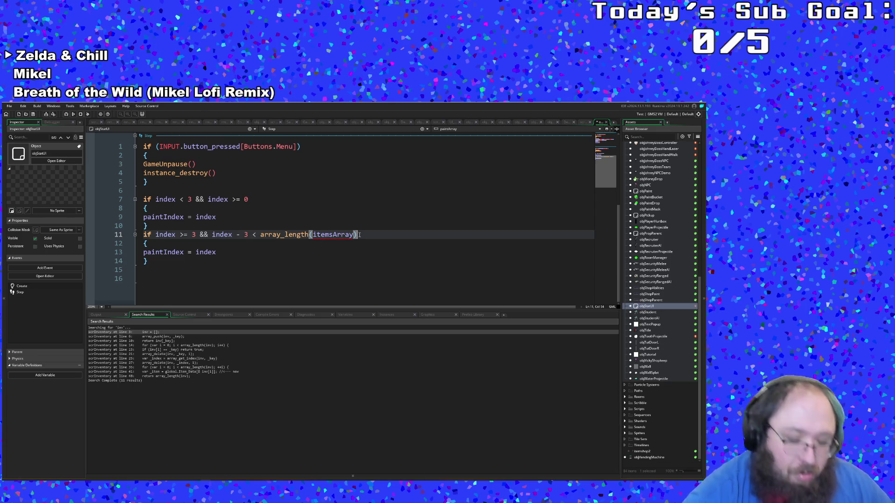
type(" - 1")
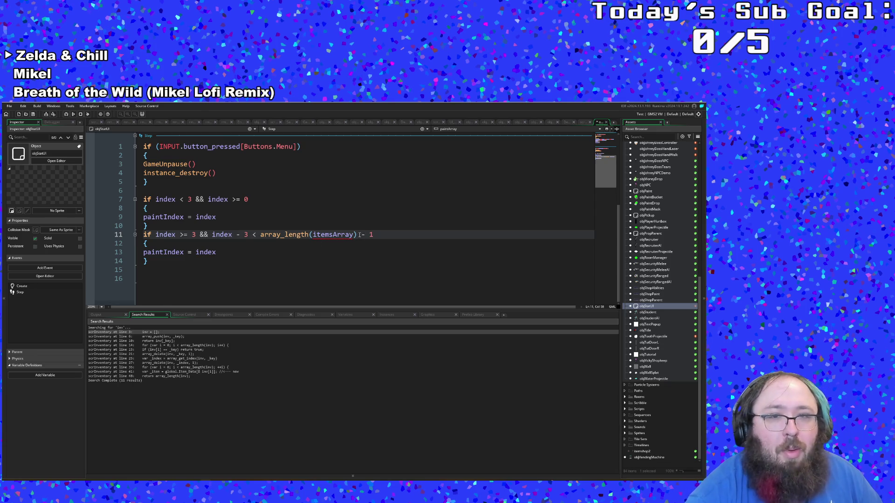
key("BackSpace")
key("BackSpace")
key("BackSpace")
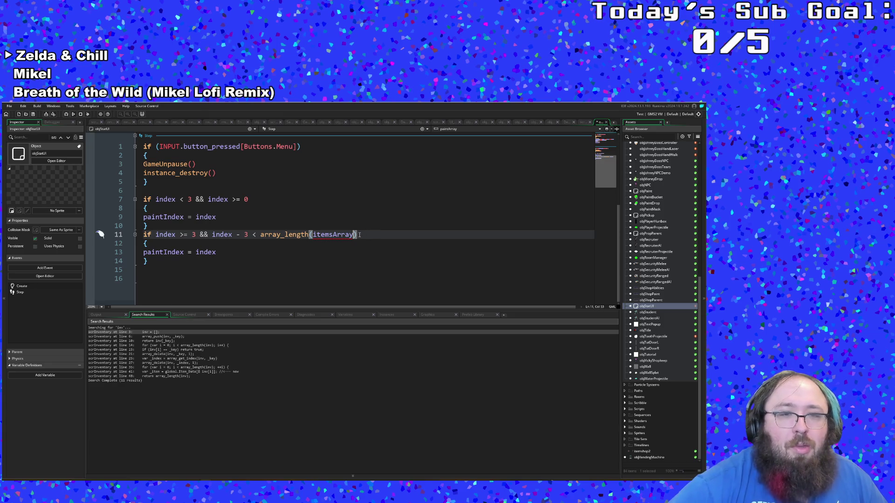
key("ctrl+Left")
key("ctrl+Left")
key("ctrl+Left")
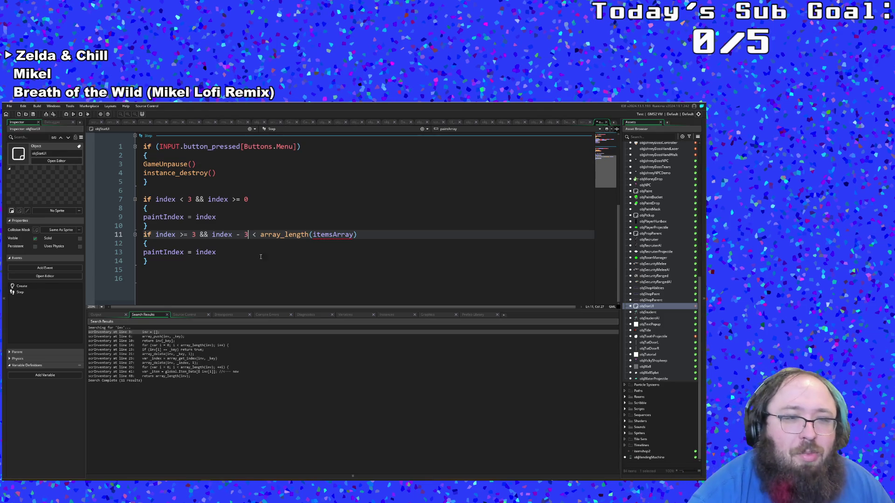
Rename paintIndex to itemIndex on line 13 of the second if-block.
left_click(238, 252)
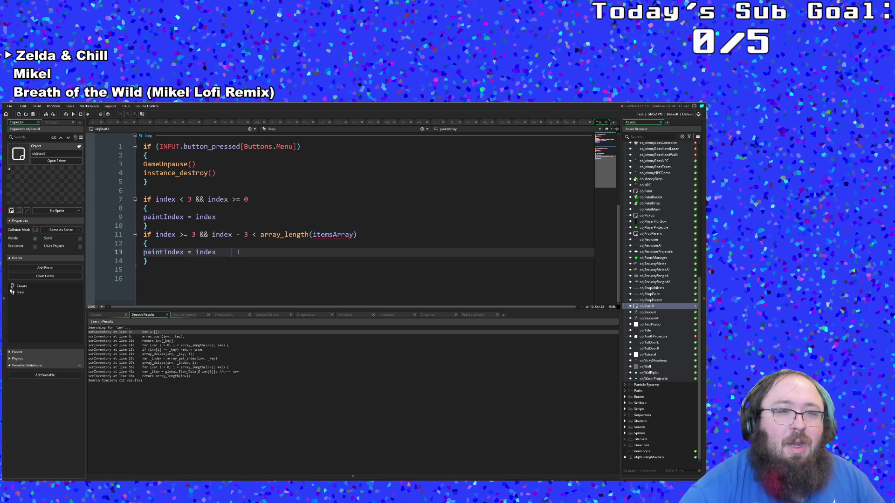
key("Home")
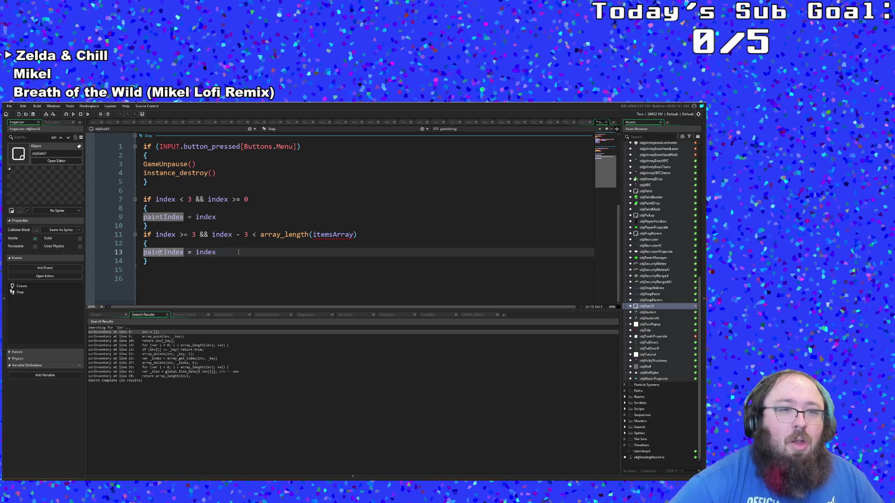
key("Delete")
key("Delete")
key("Delete")
type("item")
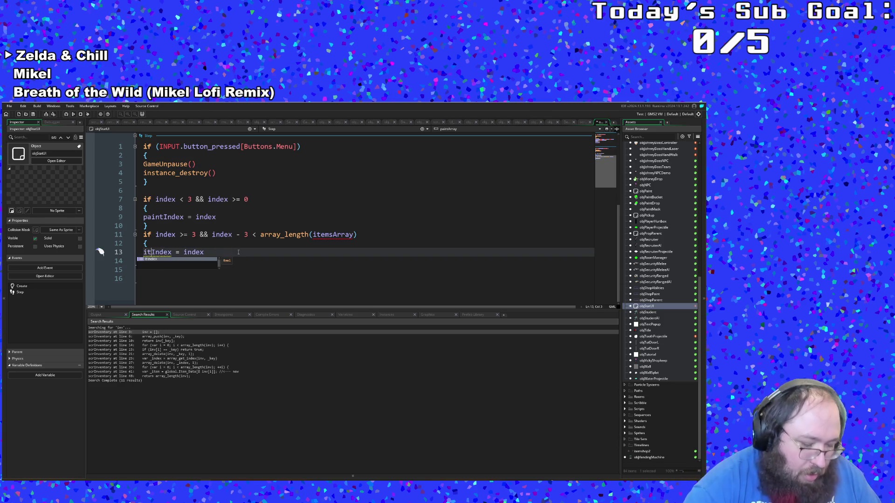
left_click(238, 252)
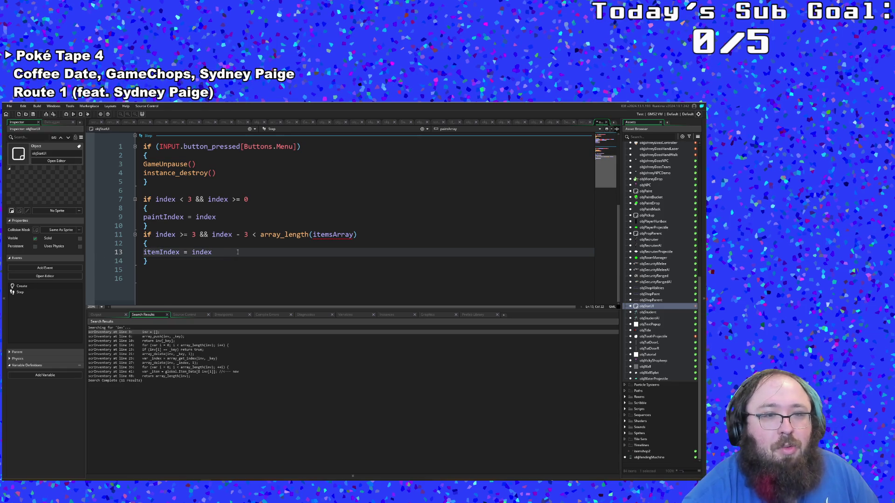
type(";")
Add a new line paintIndex = 0 inside the second block.
key("Return")
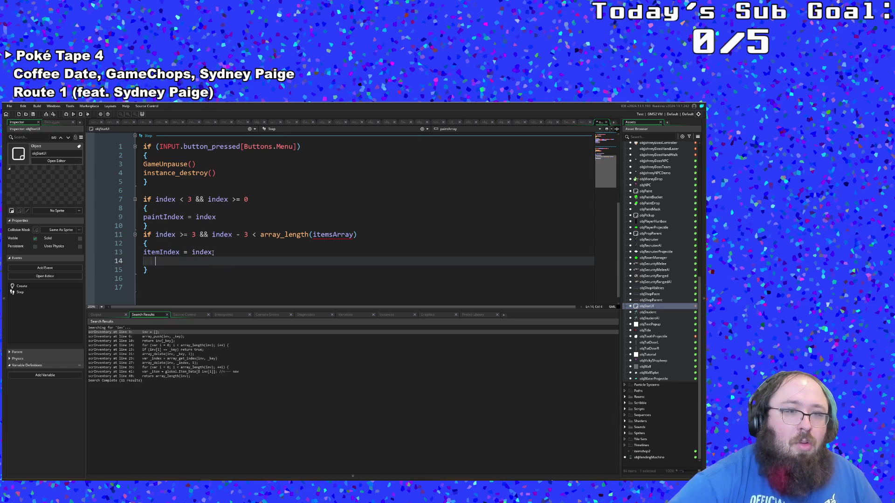
type("paint")
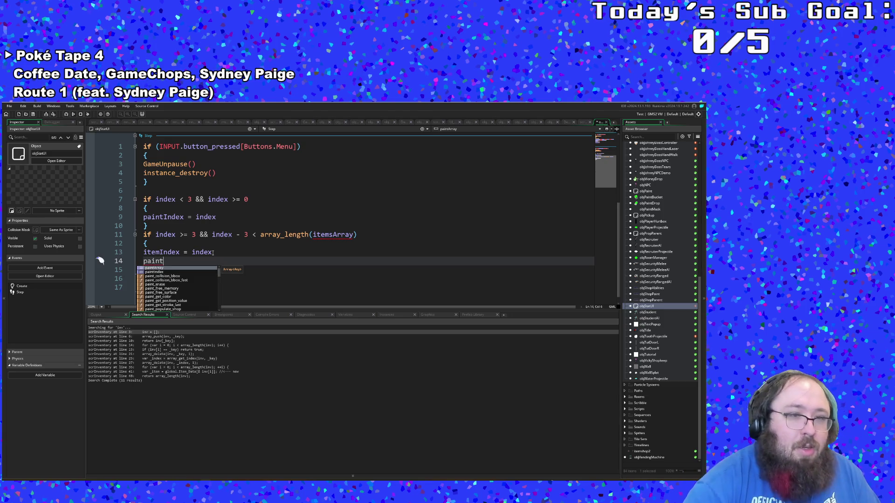
type("I")
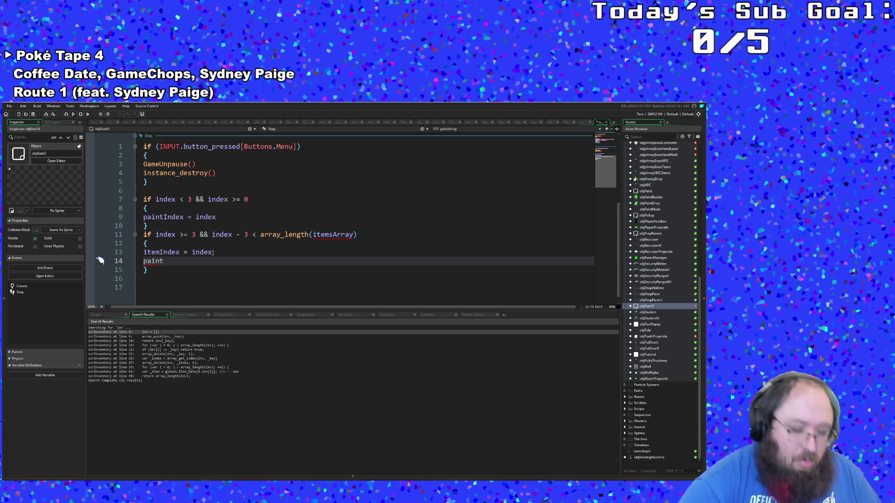
type("ndex =")
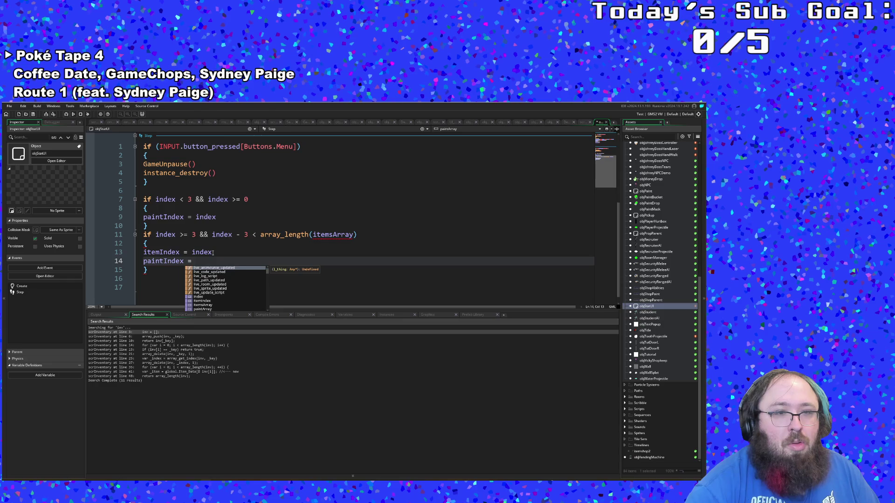
type("0")
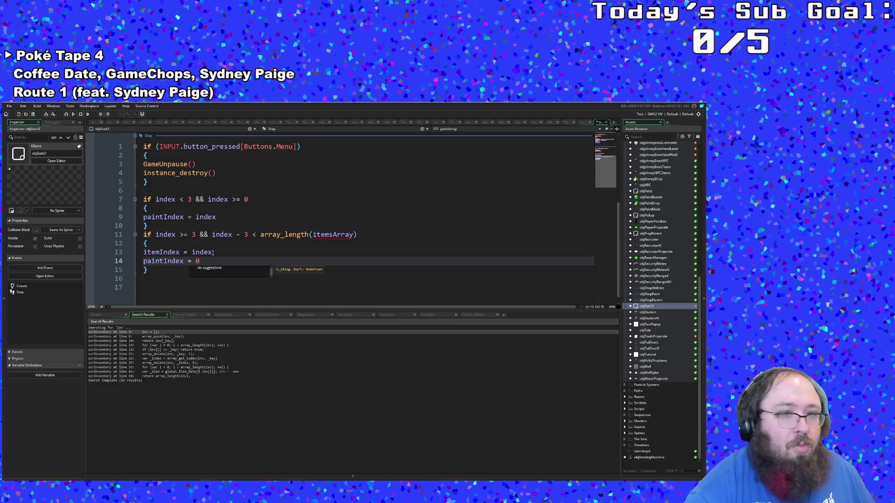
left_click(223, 255)
left_click(212, 261)
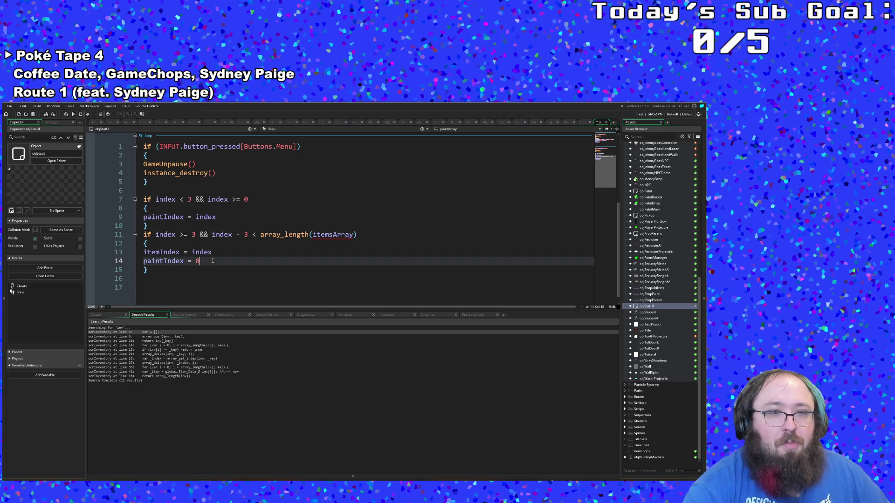
Add itemIndex = 0 to the first index block.
left_click(212, 261)
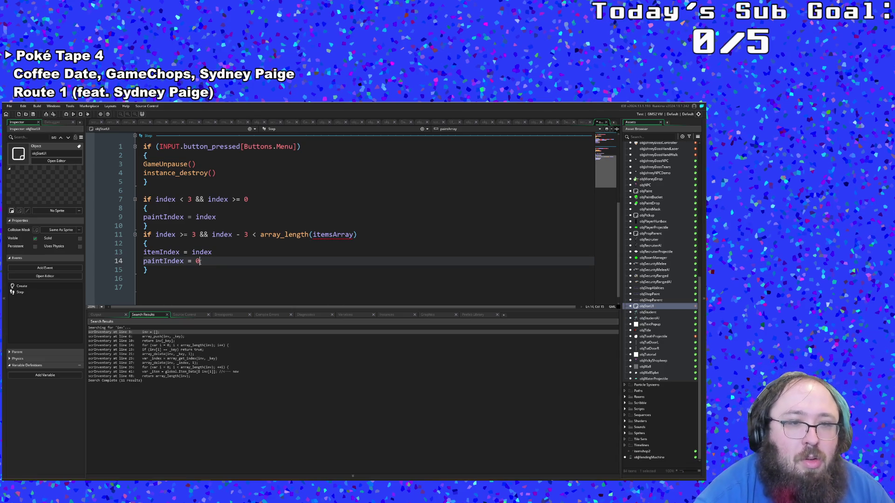
left_click(219, 216)
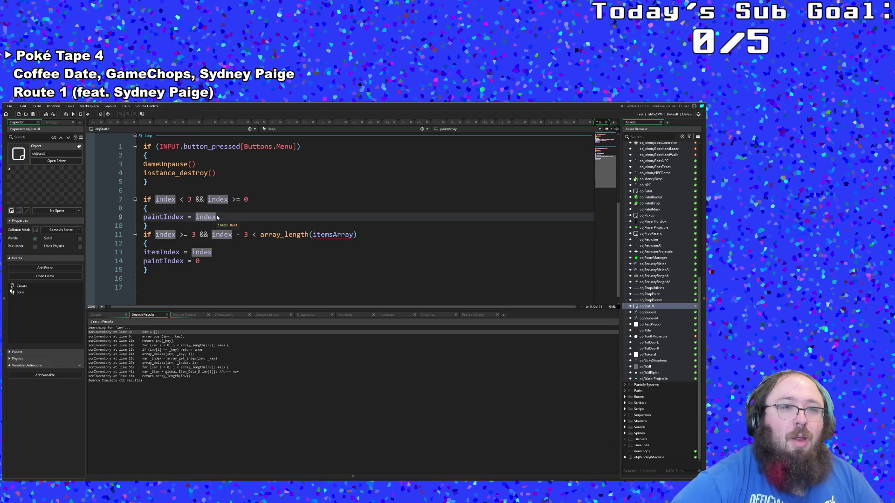
key("Return")
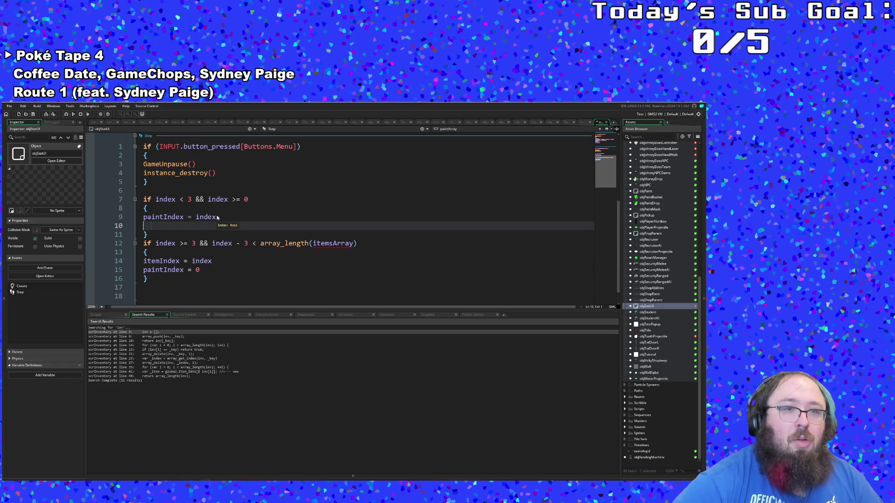
type("item")
key("Return")
key("Return")
key("Up")
key("End")
type("= ")
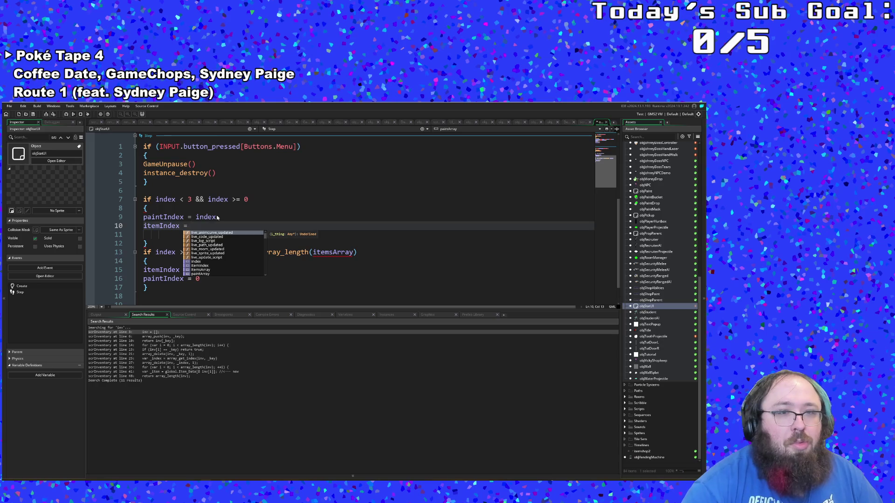
type("0")
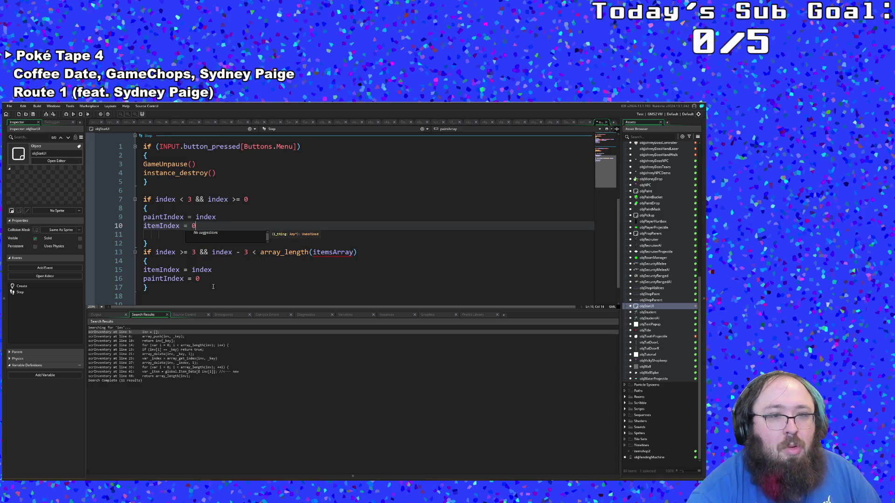
Insert an empty line after the second block's closing brace on line 17.
left_click(212, 280)
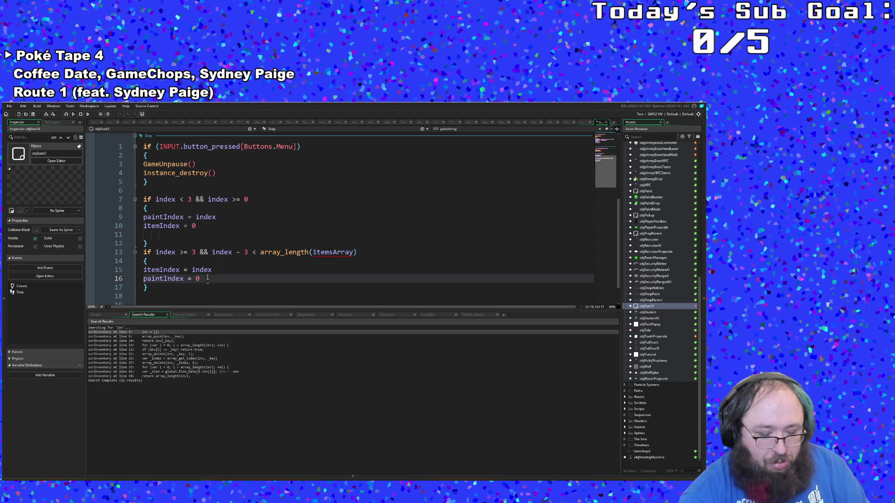
left_click(200, 290)
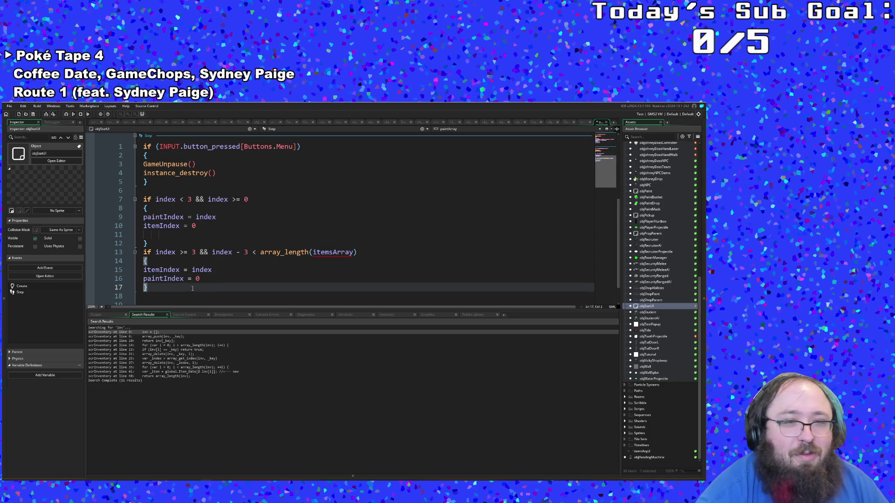
left_click(296, 252)
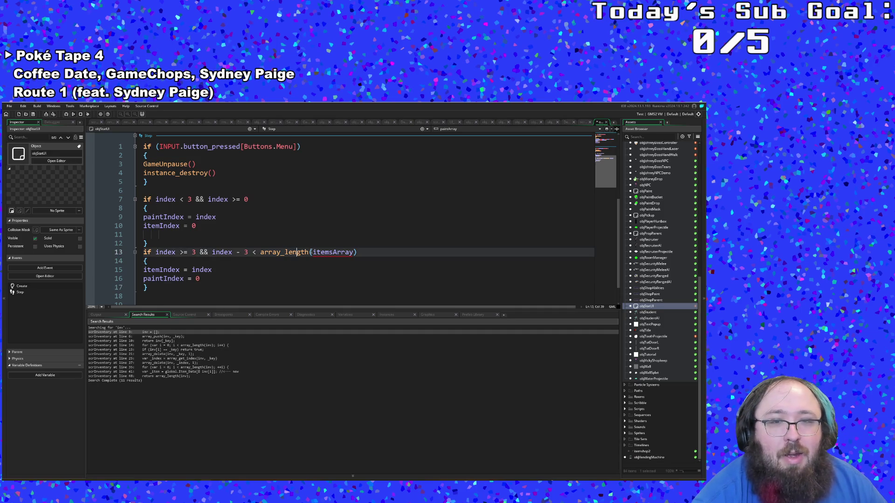
scroll(278, 289, "down", 1)
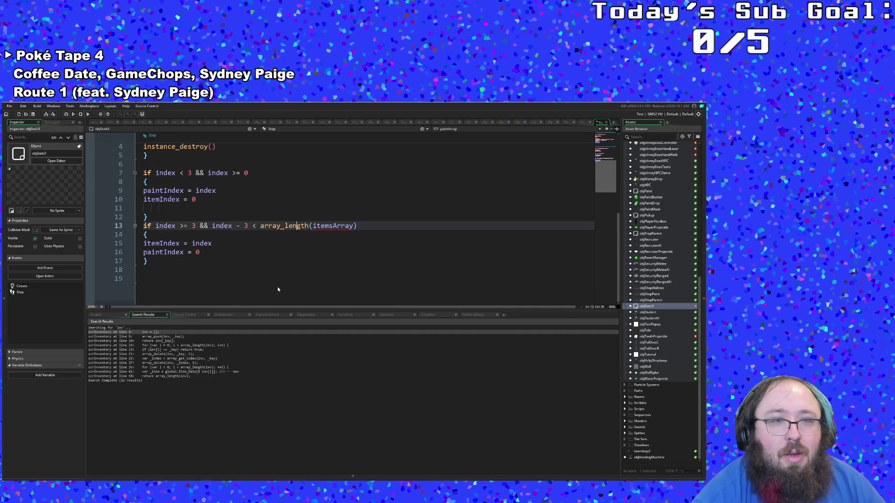
left_click(233, 270)
left_click(220, 263)
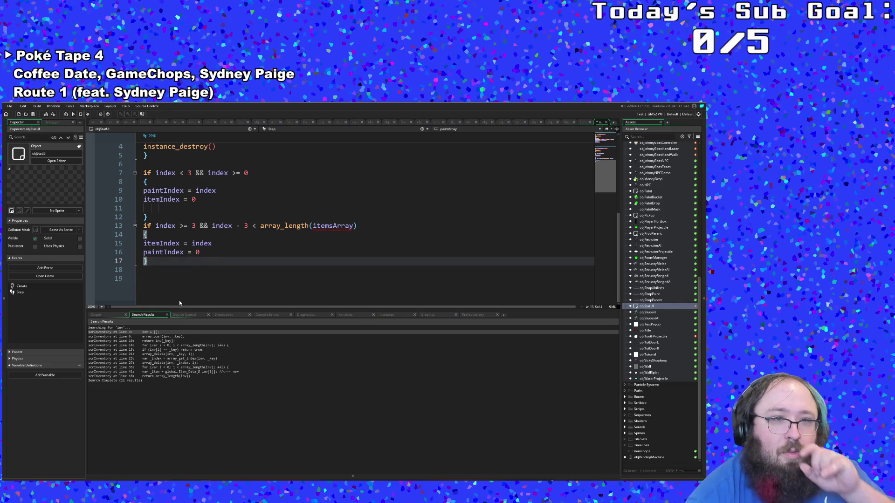
left_click(157, 266)
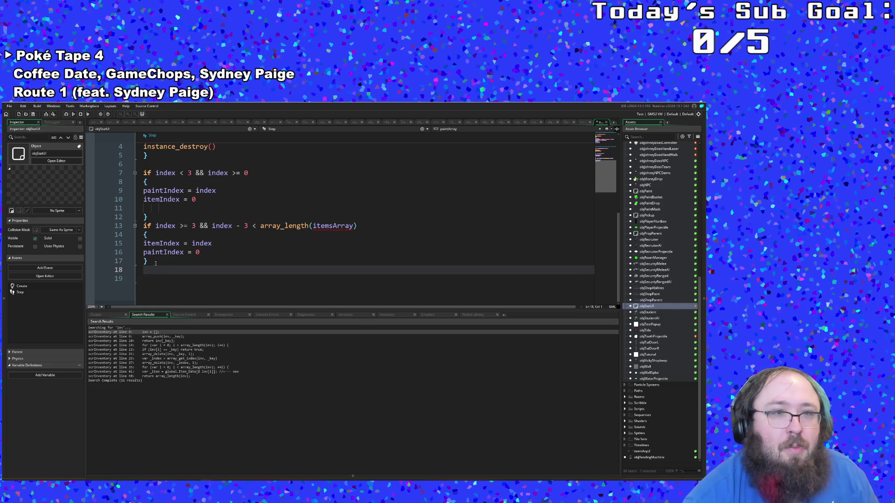
left_click(155, 264)
key("Return")
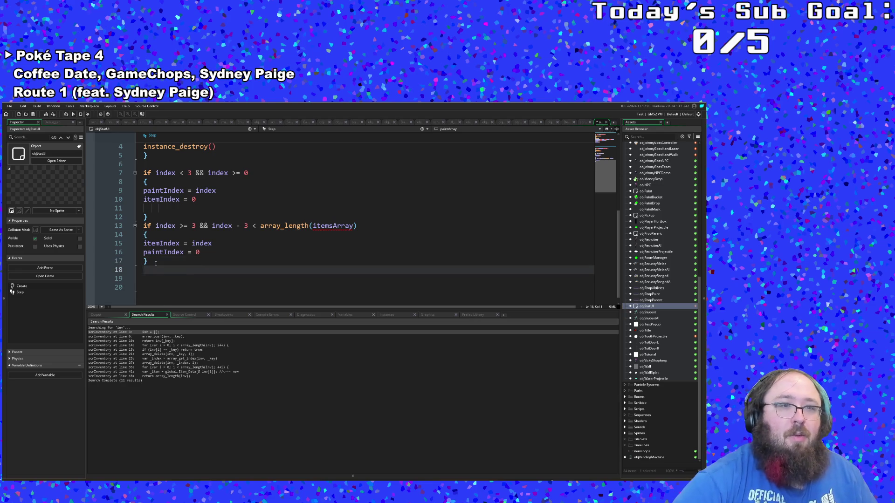
key("Up")
key("Up")
key("Up")
key("Up")
key("Delete")
Write the condition if index < 0 && array_length(itemsArray) > 0 on line 17.
key("Down")
key("Down")
key("Down")
key("End")
key("Down")
type("if inde")
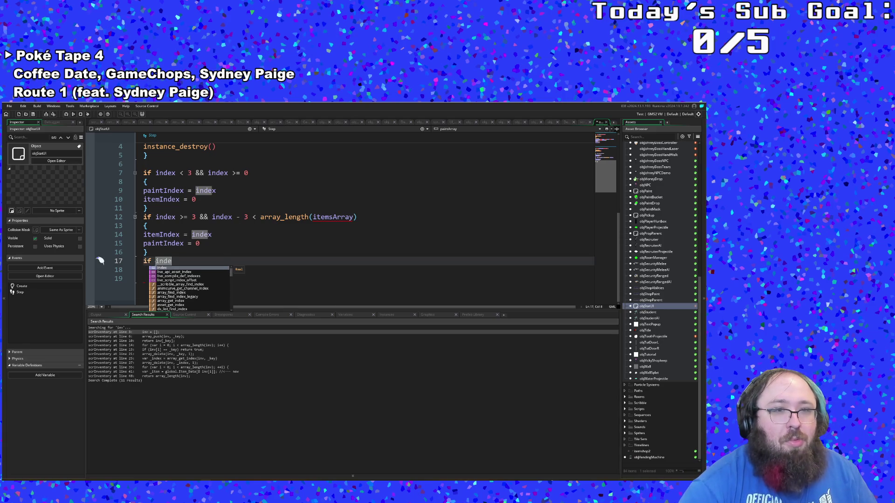
key("Return")
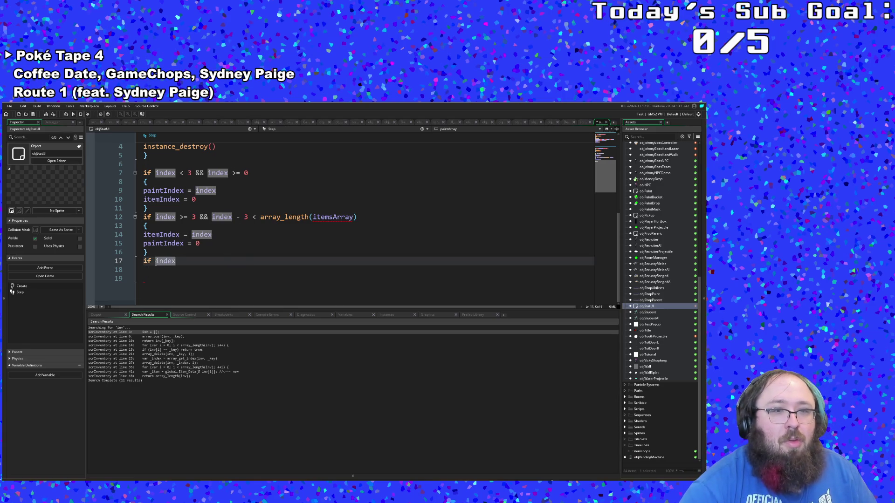
type(" < 0 ")
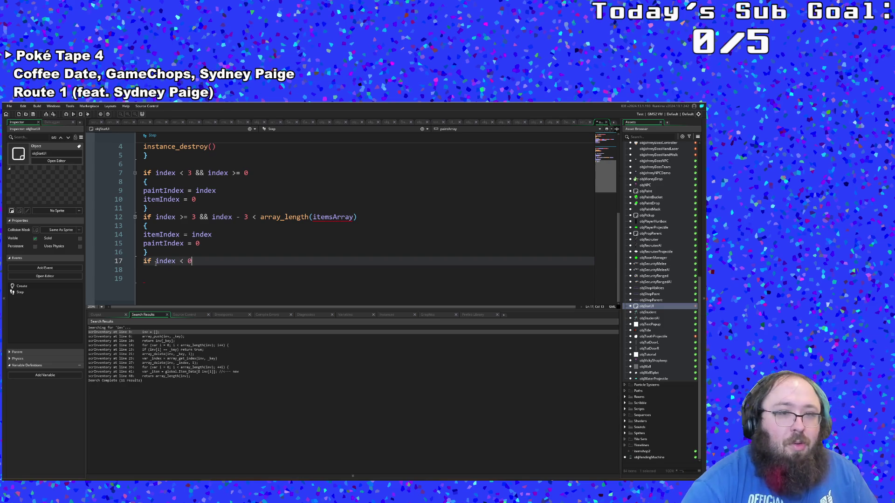
type("&& array")
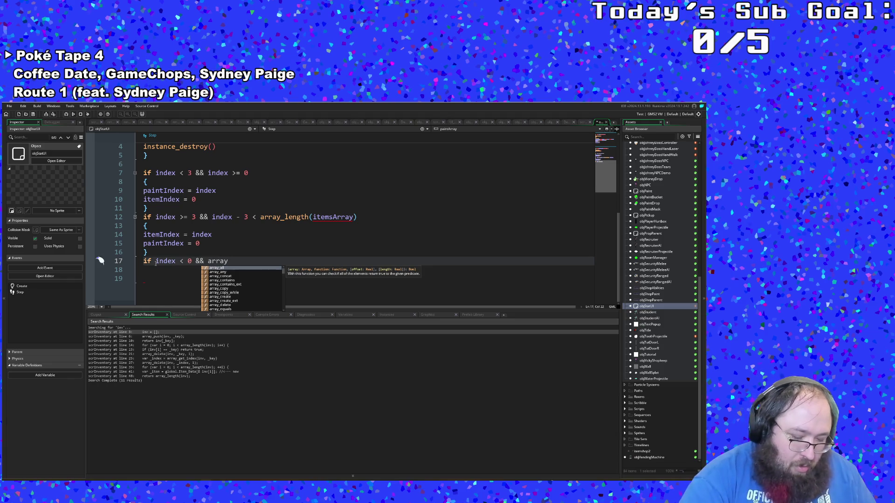
type("_length(itemsArray")
key("Return")
type(")")
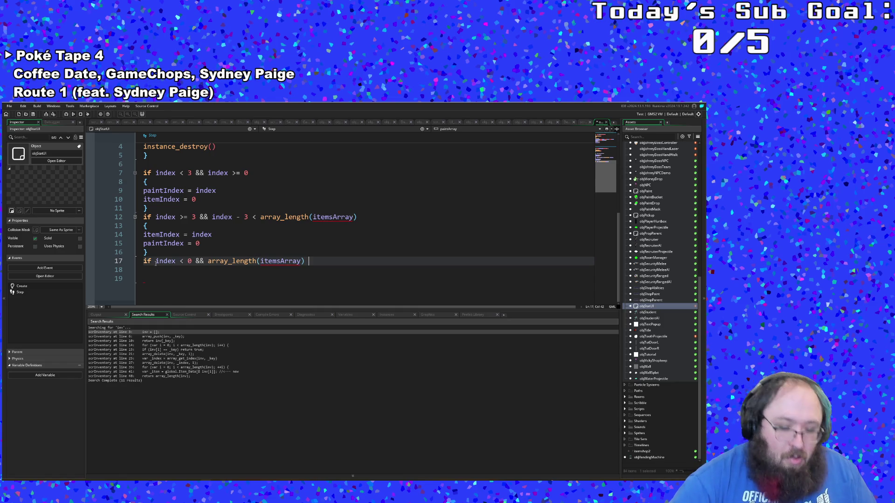
type(" > 0")
key("Return")
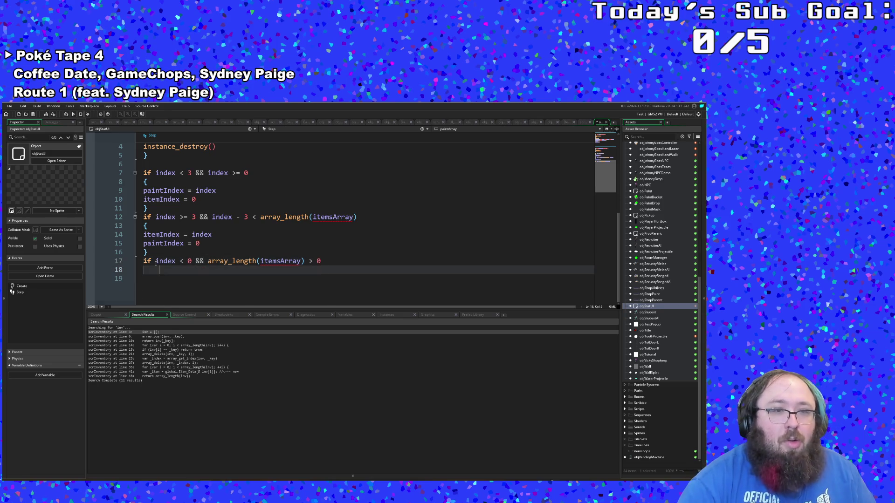
Open the block body and start index = array_length(itemsArray) +.
type("{")
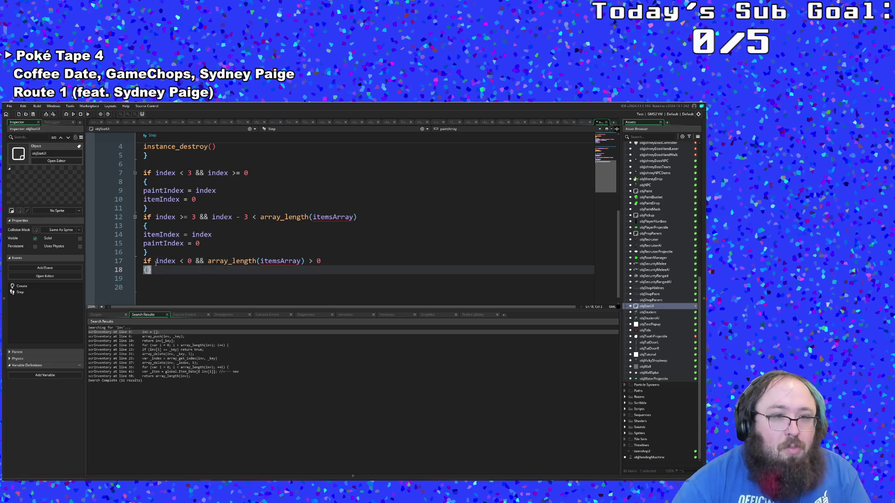
key("Return")
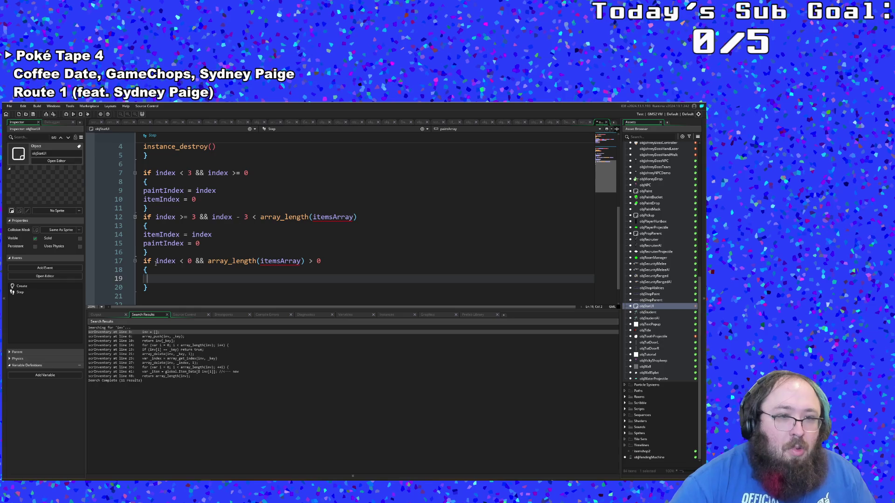
type("index")
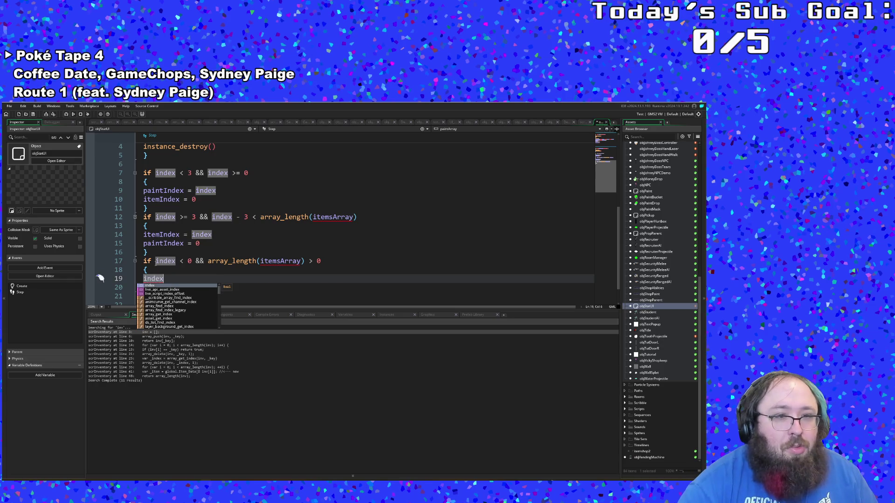
key("Escape")
type(" = ")
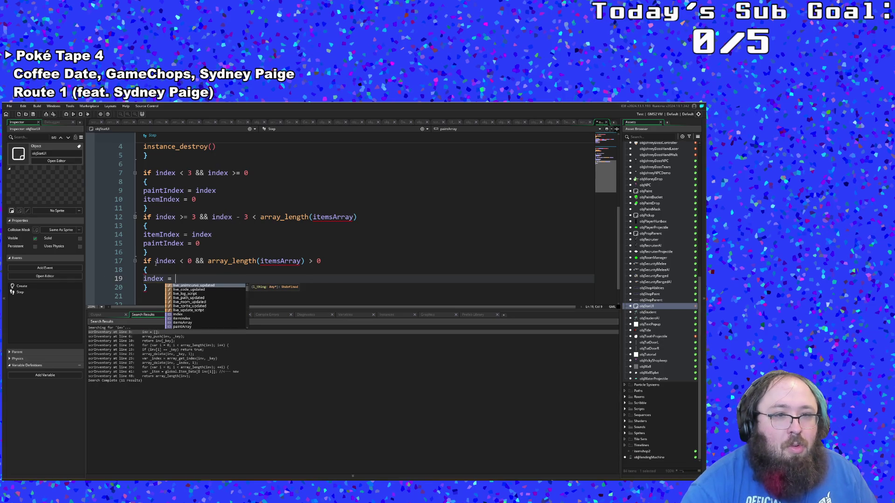
type("arr")
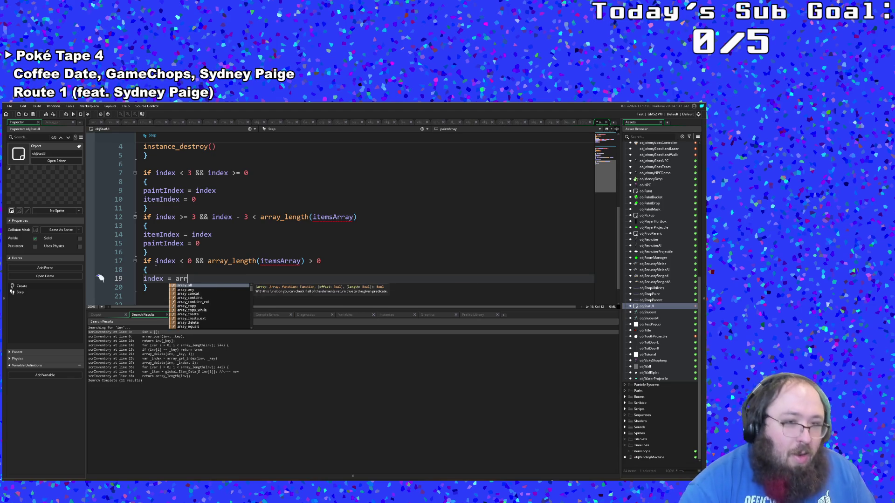
type("ay")
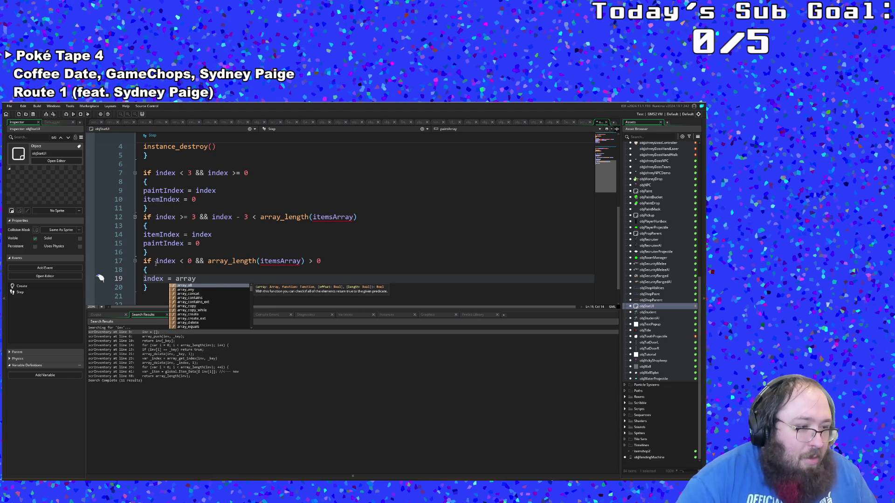
type("_leng")
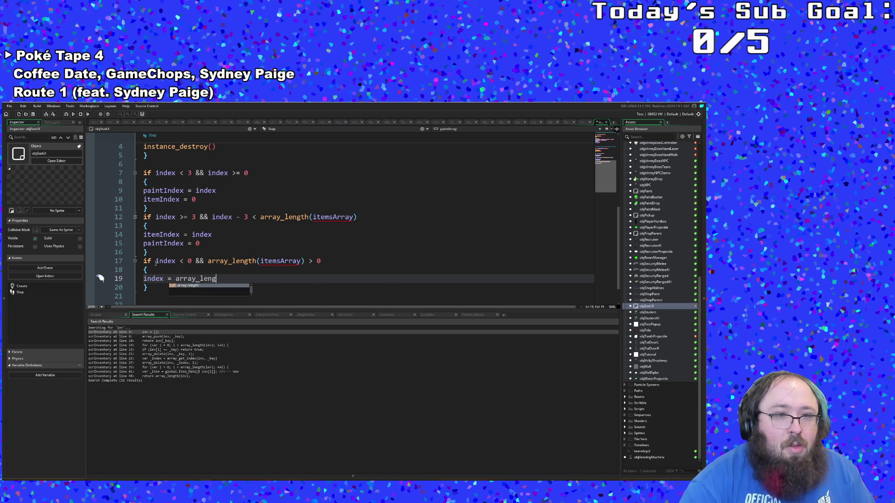
type("th")
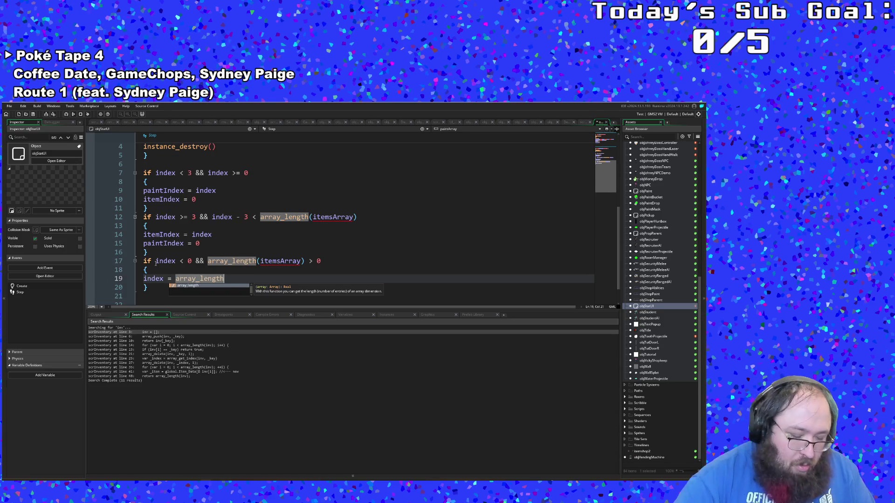
type("(itemIndex")
key("BackSpace")
key("BackSpace")
key("BackSpace")
type("sA")
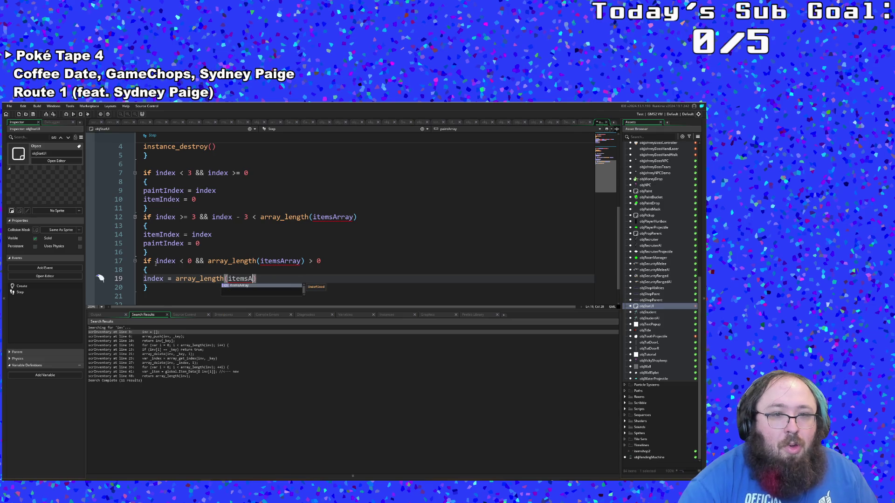
key("Return")
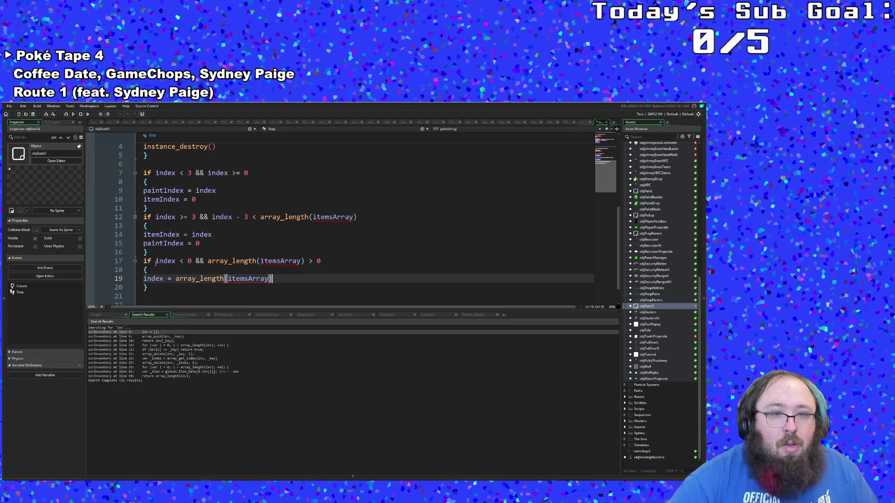
type(") +")
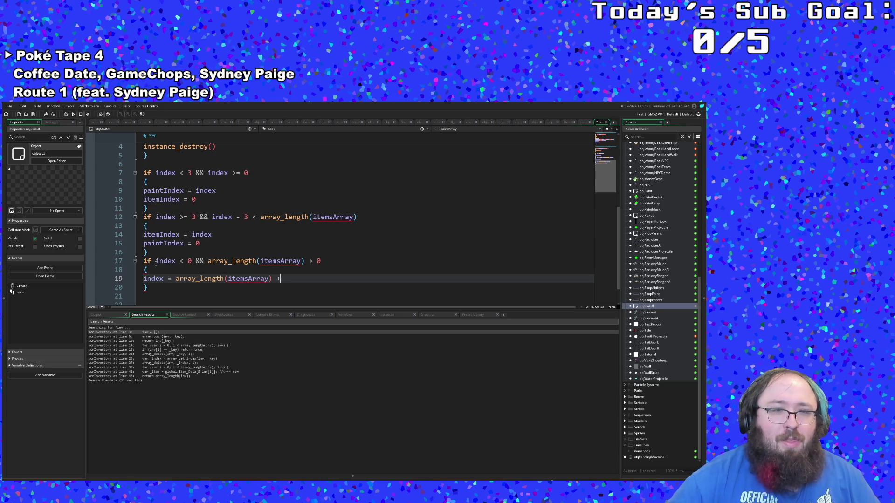
Finish the wrap-around assignment as index = array_length(itemsArray) + 2.
type(" 2")
left_click(156, 262)
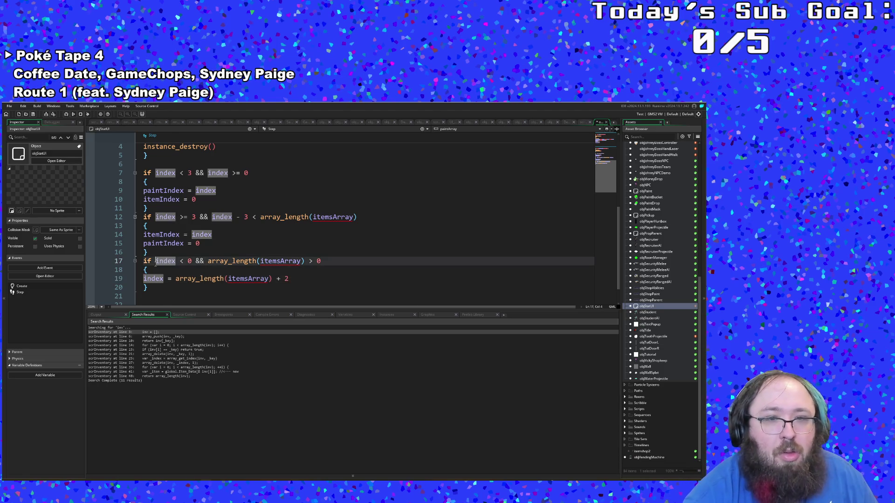
left_click(227, 255)
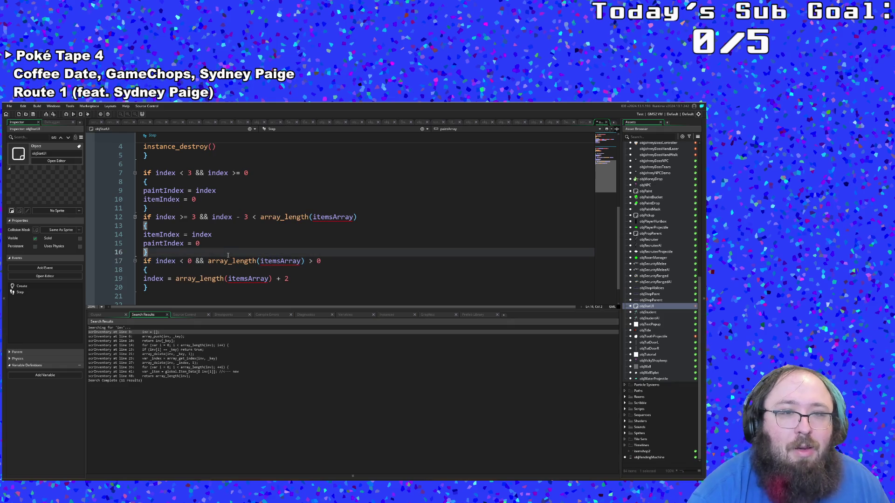
left_click(220, 261)
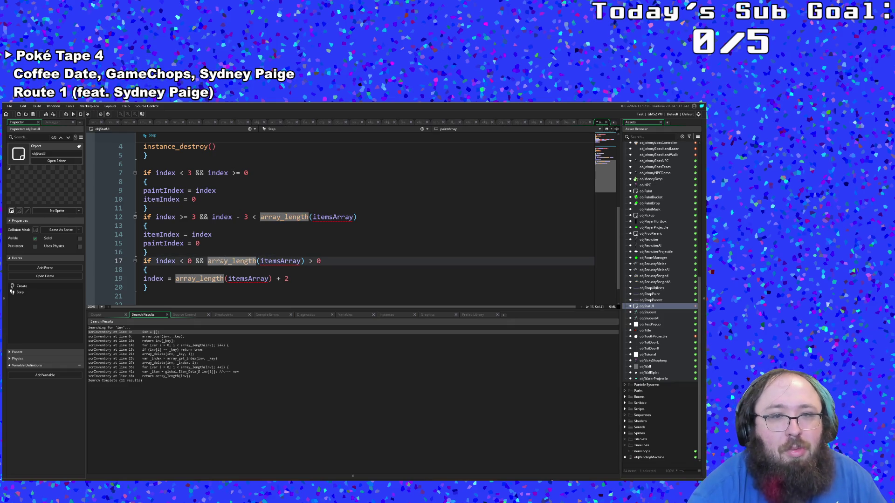
left_click(239, 254)
left_click(239, 245)
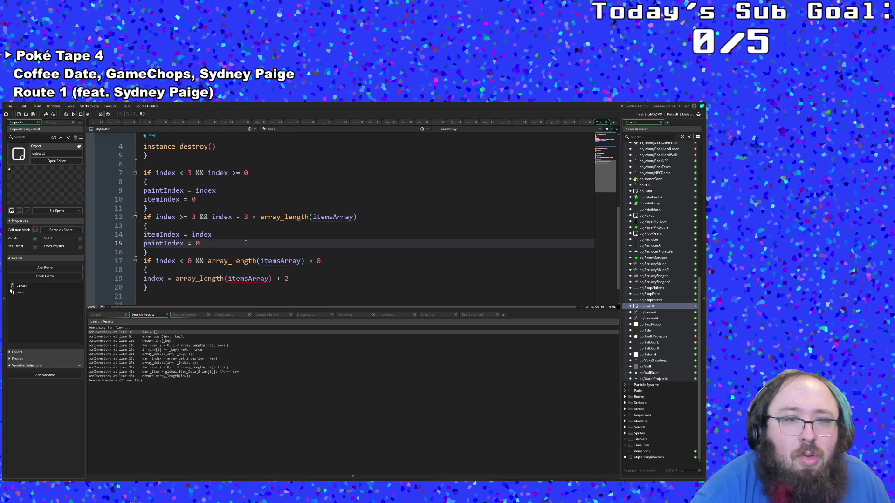
Change index - 3 to index - 2 on line 12 and end line 19 with a semicolon.
left_click(248, 217)
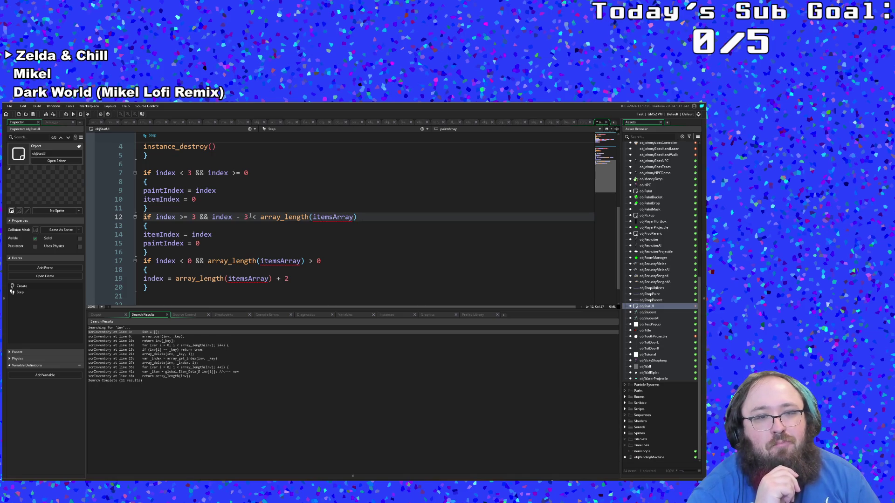
key("BackSpace")
type("2")
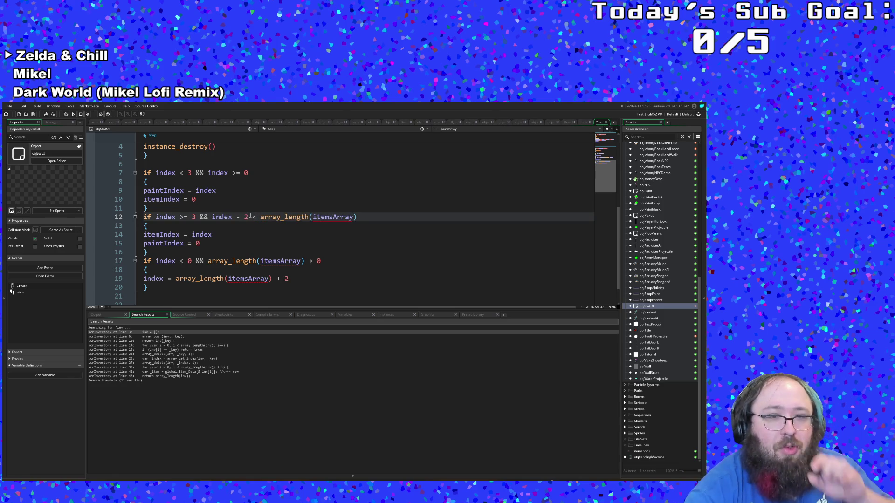
left_click(297, 275)
type(";")
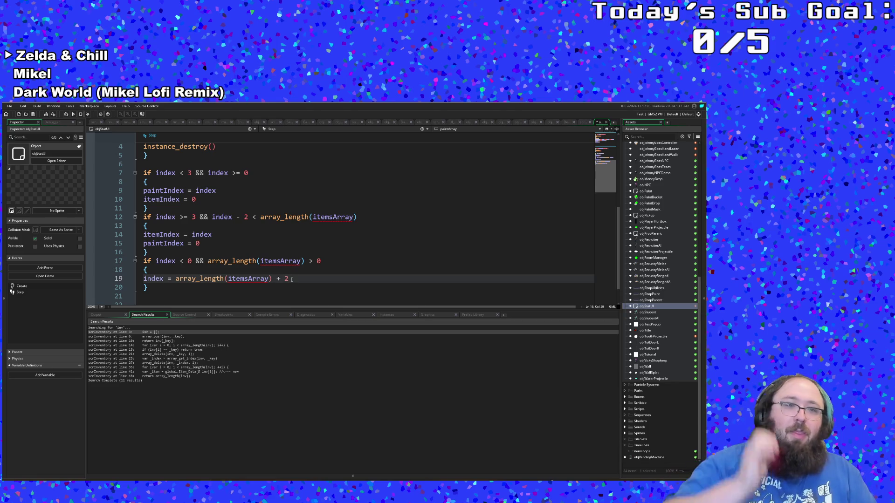
key("Down")
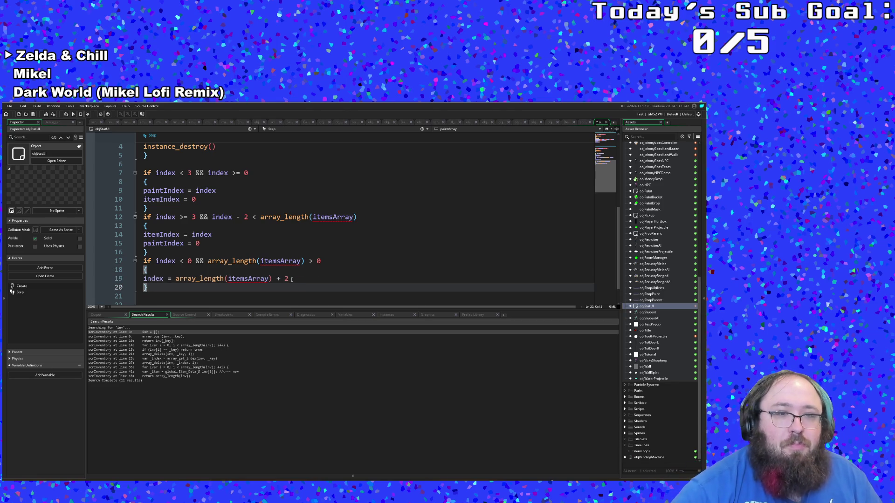
key("Down")
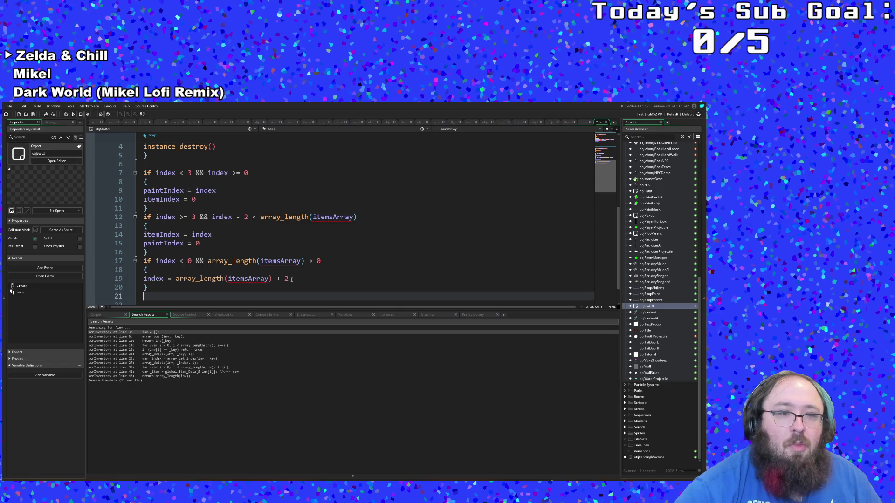
Write the condition if index > array_length(itemsArray) + 2 using autocomplete.
type("if index > array")
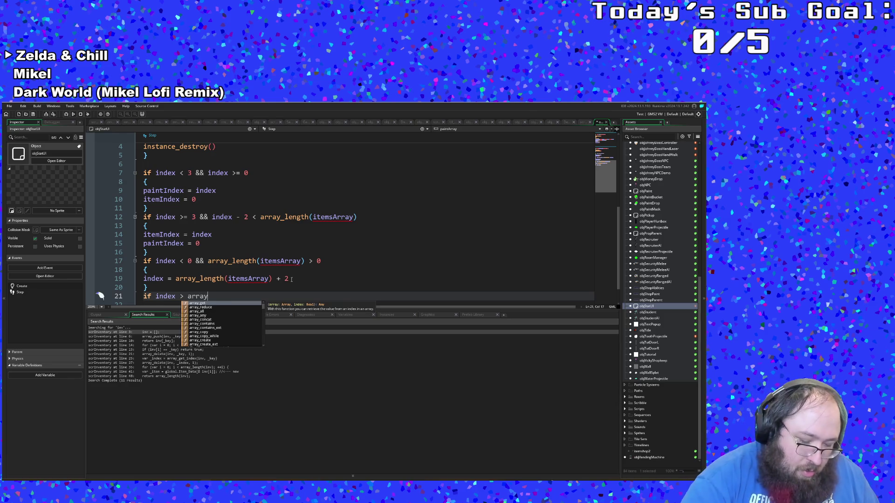
type("_le")
key("Return")
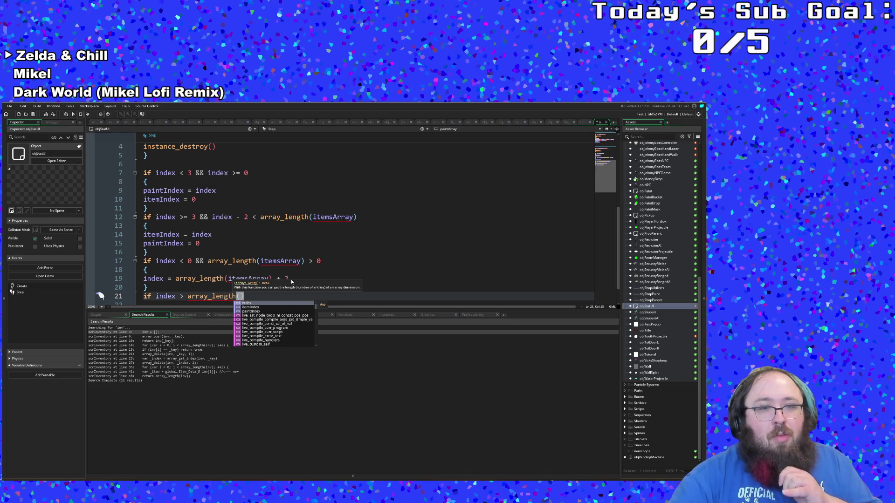
type("iteme")
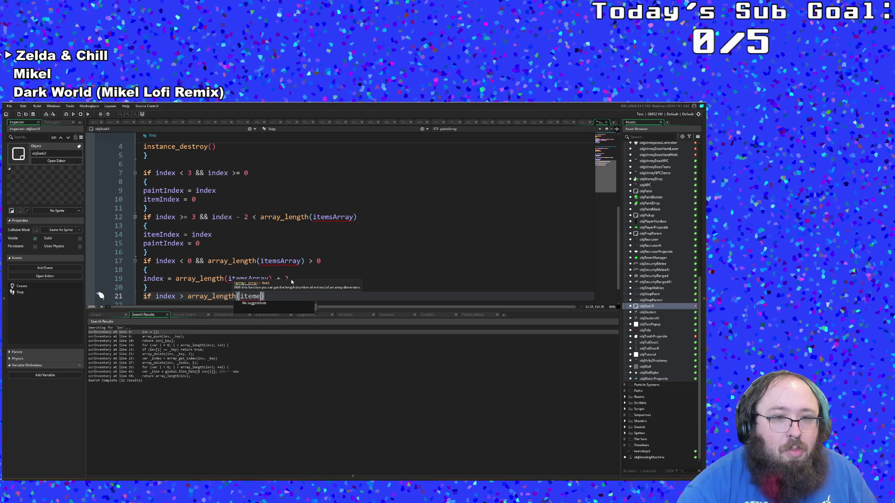
key("Down")
key("Return")
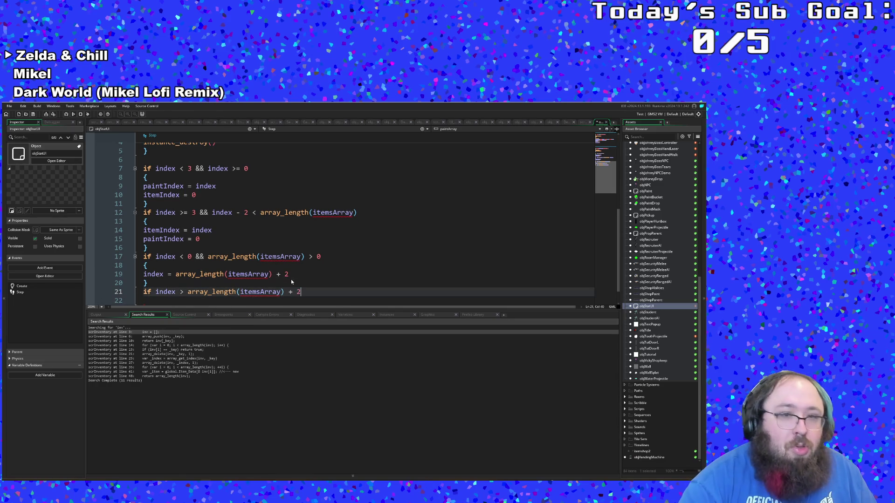
Add a braced body that sets index = 0.
key("Return")
type("{")
key("Return")
key("Return")
type("}")
key("Up")
type("index = 0")
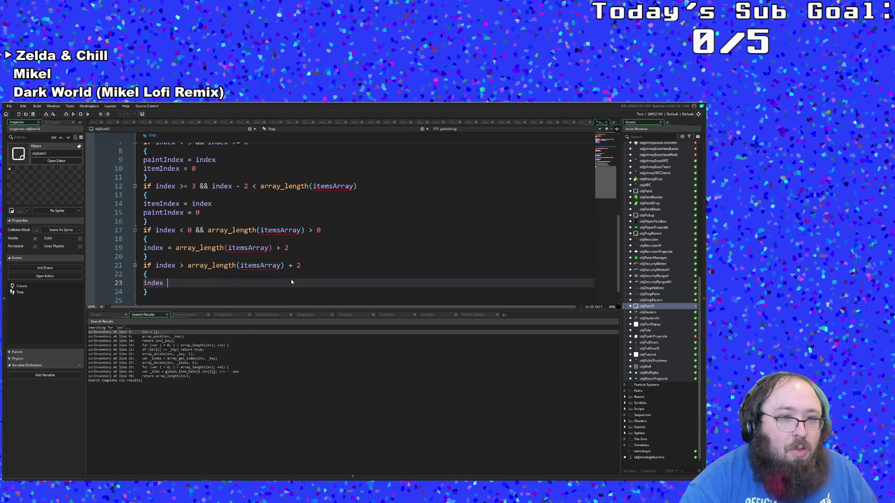
left_click(273, 249)
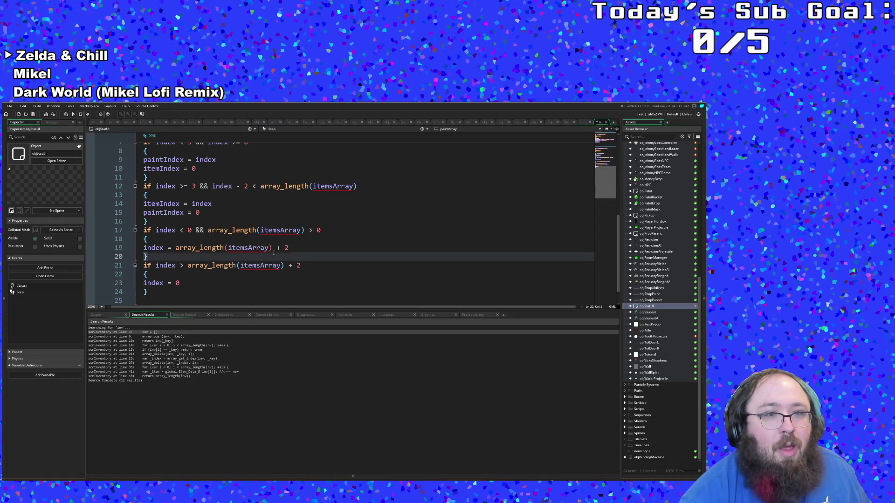
Review the new reset code and select the paintIndex/itemIndex mapping blocks.
scroll(273, 251, "up", 3)
scroll(273, 250, "down", 3)
left_click(208, 264)
scroll(208, 264, "down", 1)
left_click(208, 264)
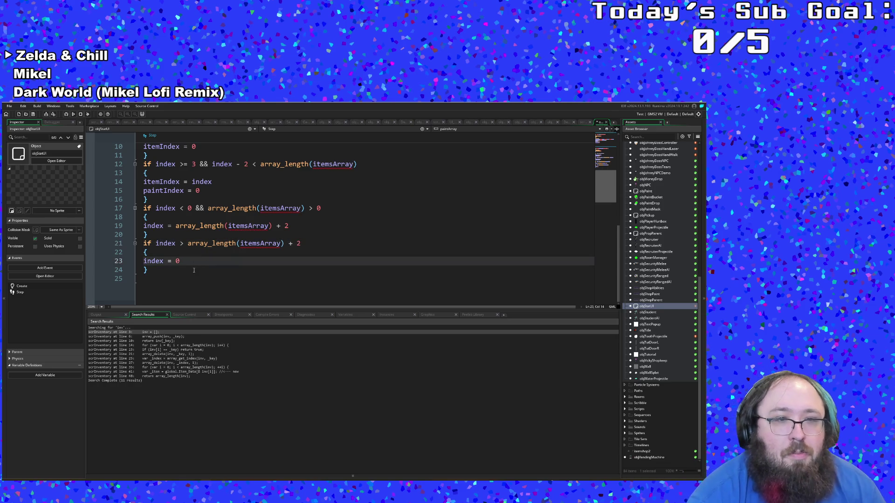
scroll(194, 270, "up", 2)
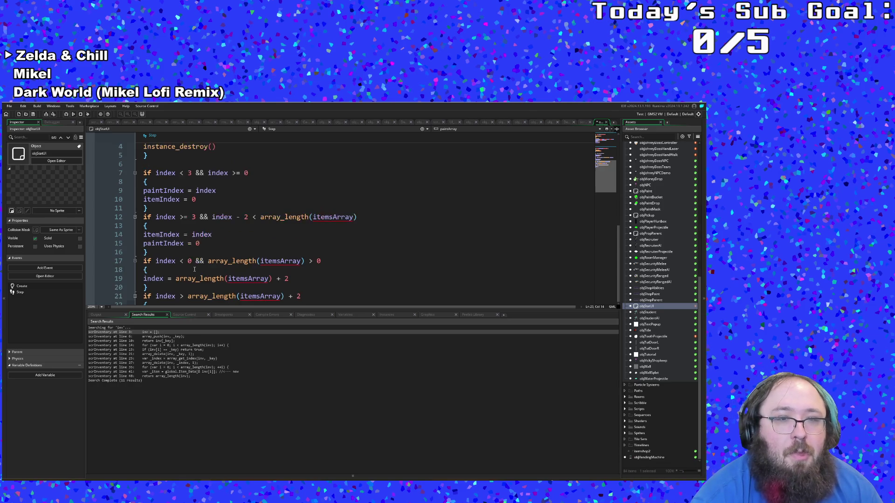
left_click(195, 269)
left_click_drag(171, 250, 145, 174)
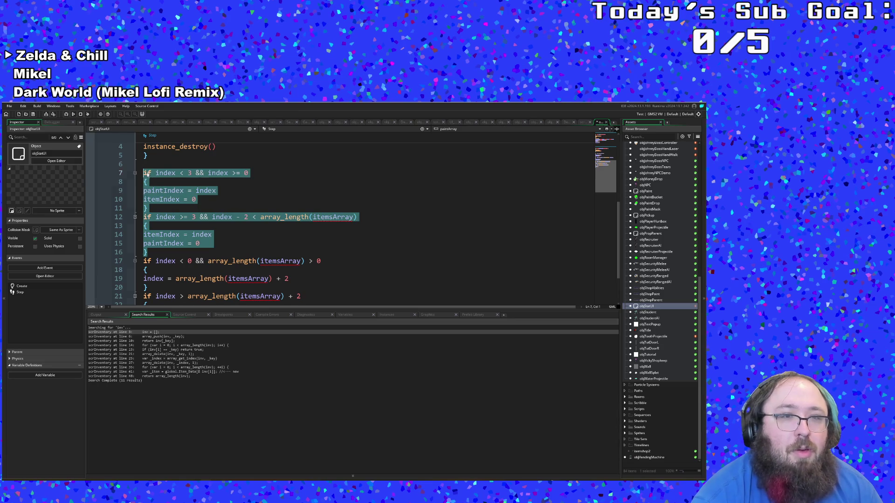
Cut the mapping blocks and paste them below the wrap-around checks.
right_click(147, 174)
left_click(167, 201)
scroll(167, 201, "up", 2)
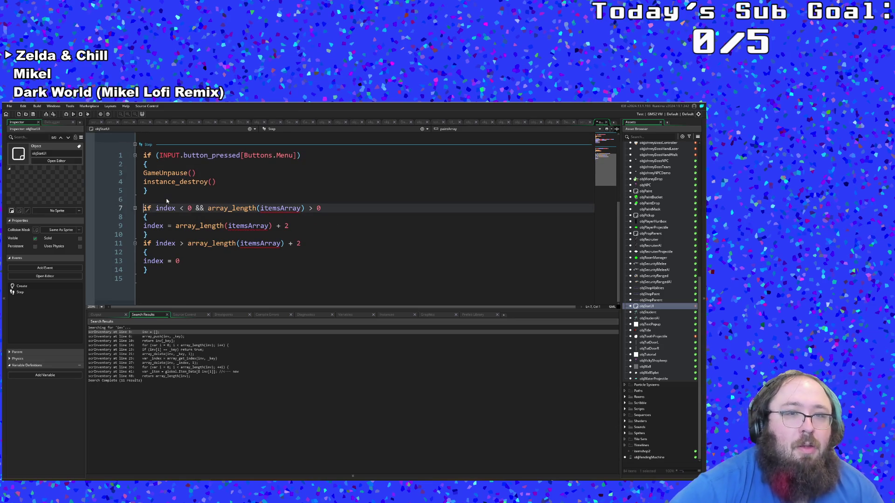
key("ctrl+Home")
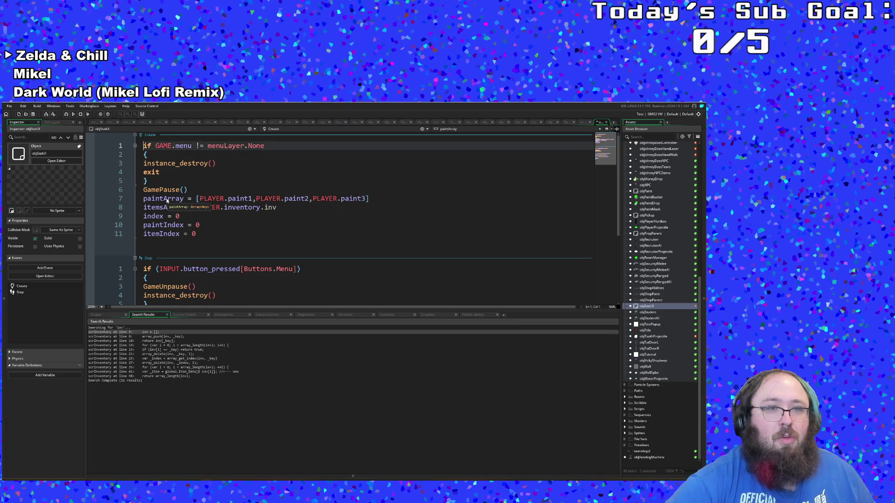
key("ctrl+End")
key("Down")
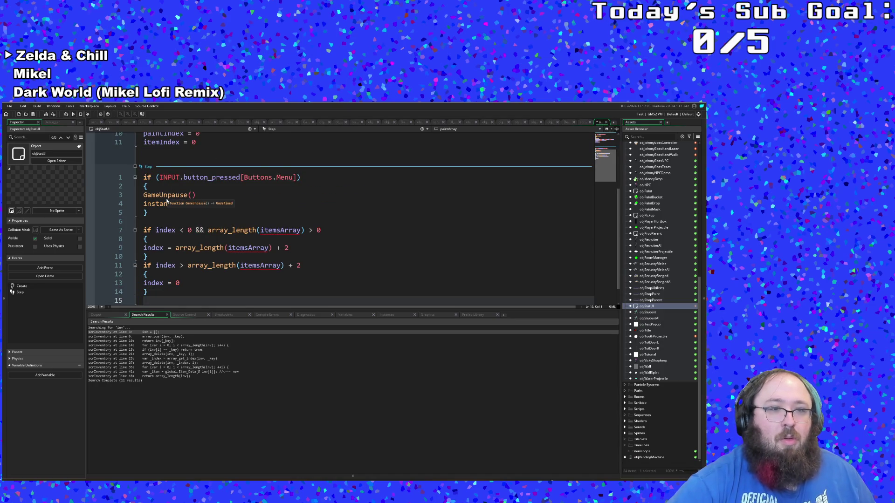
key("ctrl+v")
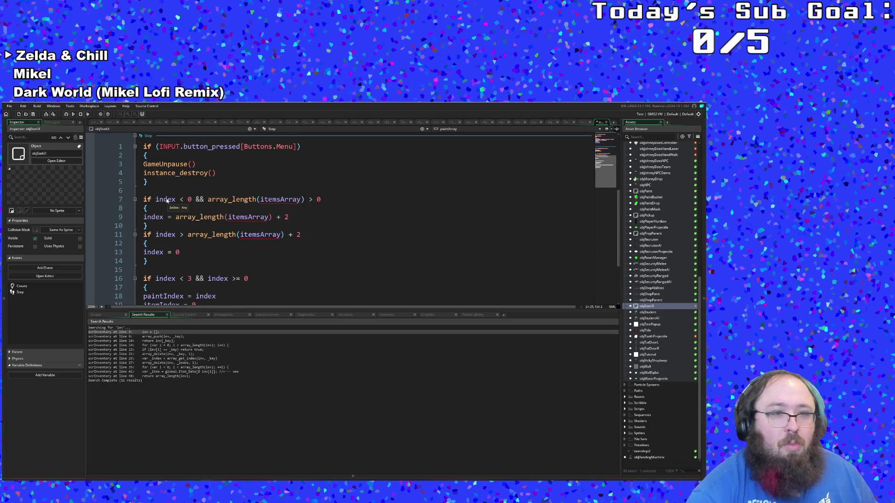
Check the index reset line and itemIndex uses in the moved code.
scroll(173, 204, "down", 3)
scroll(181, 217, "up", 5)
left_click(170, 271)
left_click(172, 279)
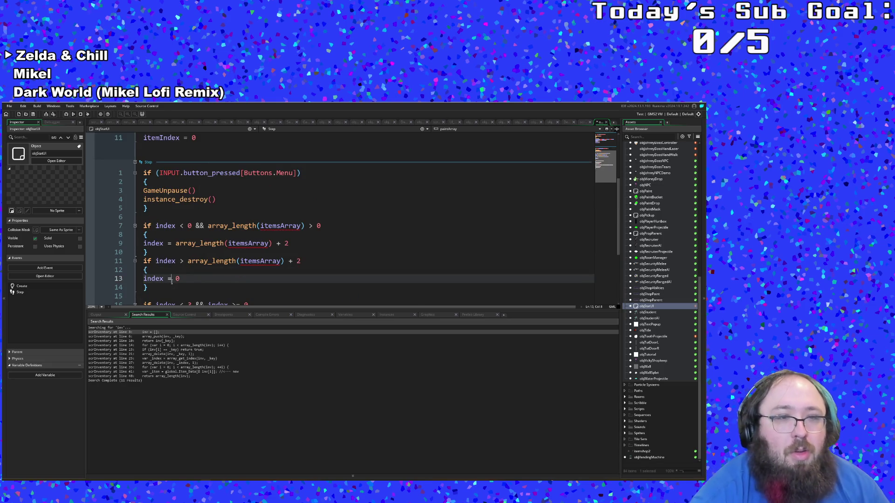
scroll(172, 279, "down", 2)
left_click(171, 278)
scroll(171, 278, "down", 2)
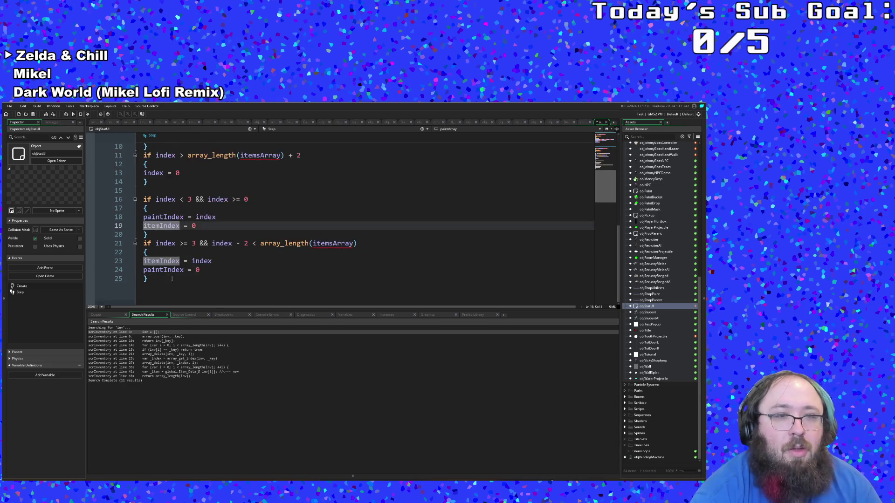
left_click(173, 273)
left_click(171, 280)
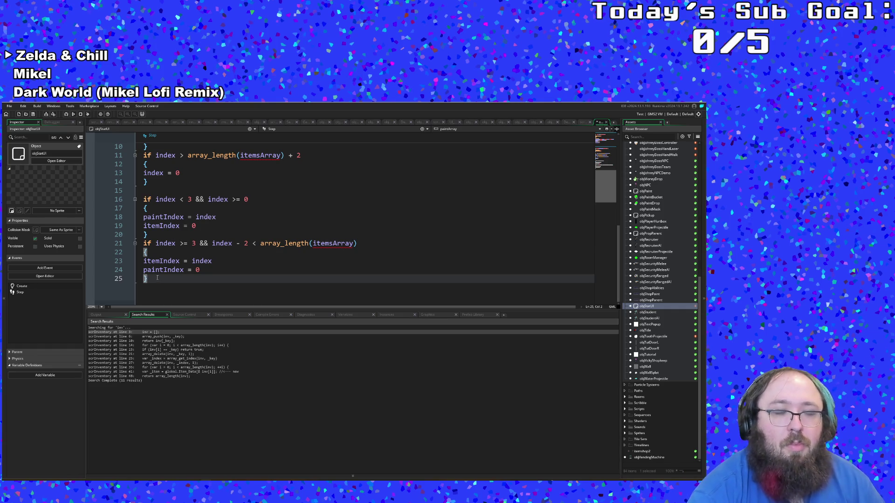
scroll(157, 278, "up", 4)
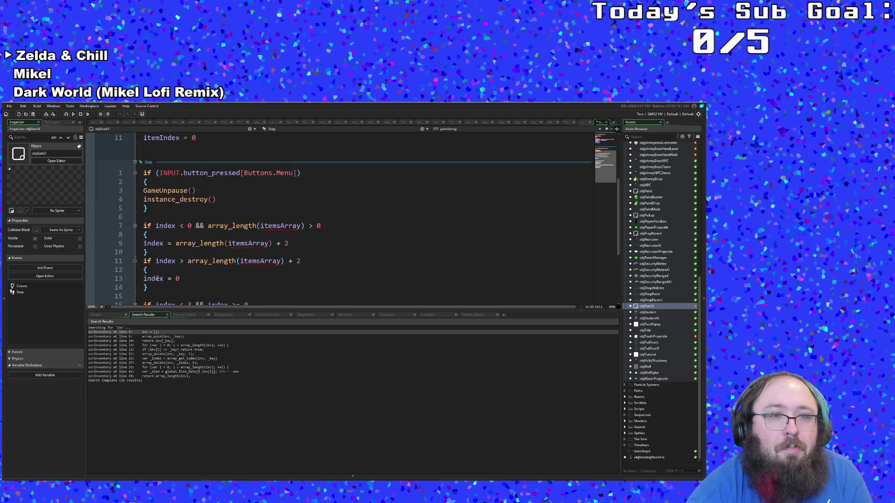
scroll(158, 278, "down", 2)
left_click(176, 278)
scroll(176, 278, "down", 2)
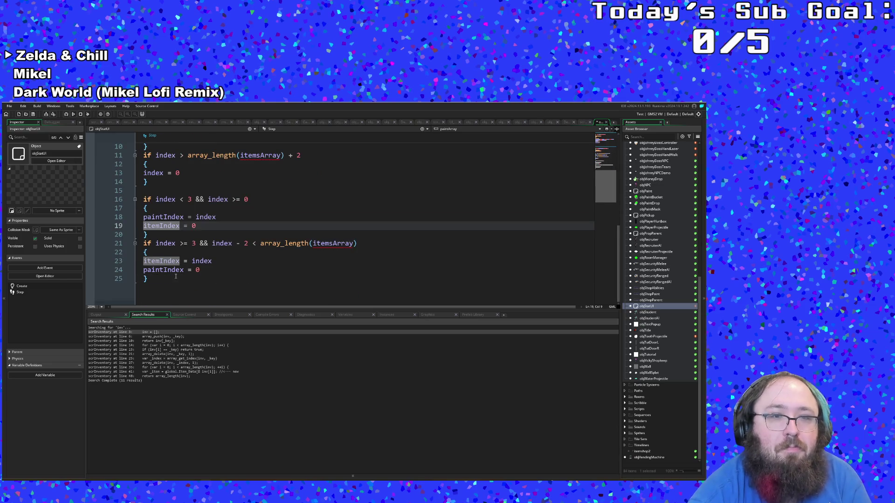
left_click(170, 278)
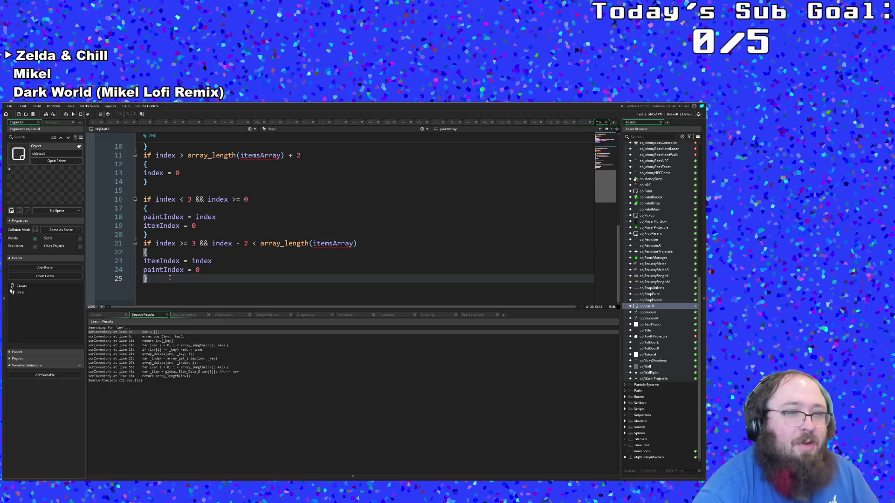
key("Left")
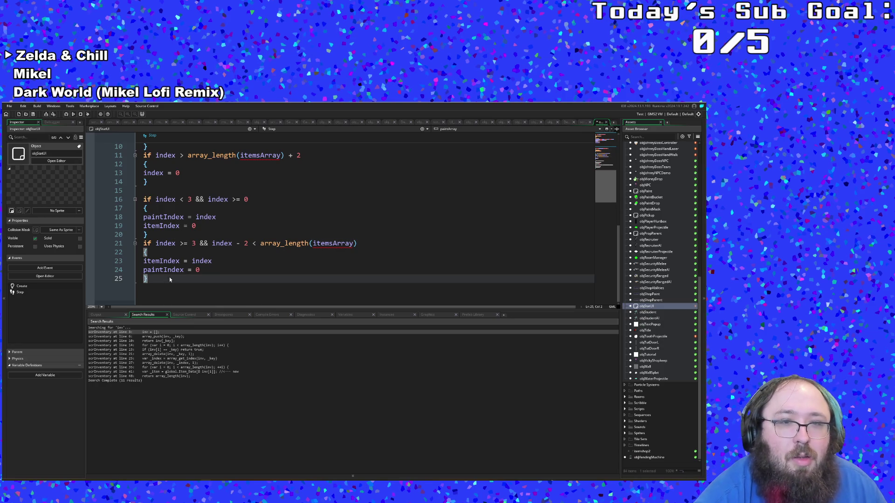
Highlight every paintIndex occurrence and scan through the Step code.
scroll(169, 277, "up", 2)
scroll(169, 279, "down", 2)
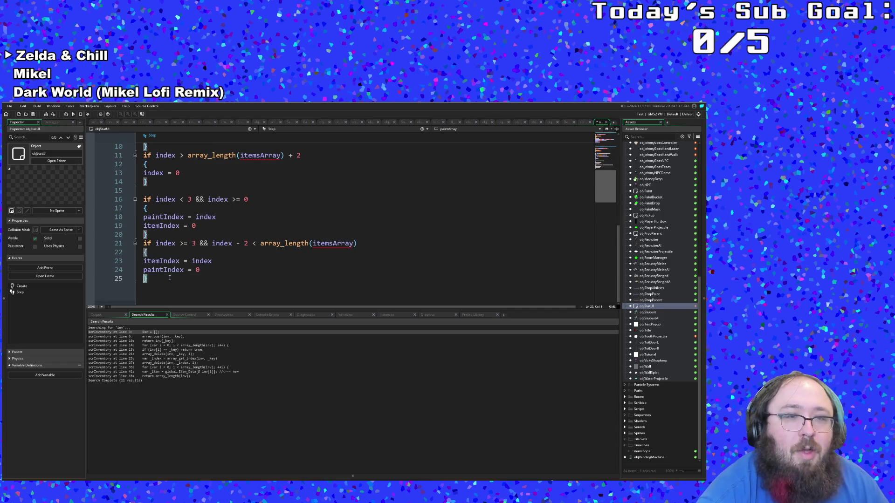
double_click(170, 272)
scroll(170, 275, "up", 5)
scroll(171, 275, "down", 4)
scroll(170, 275, "down", 2)
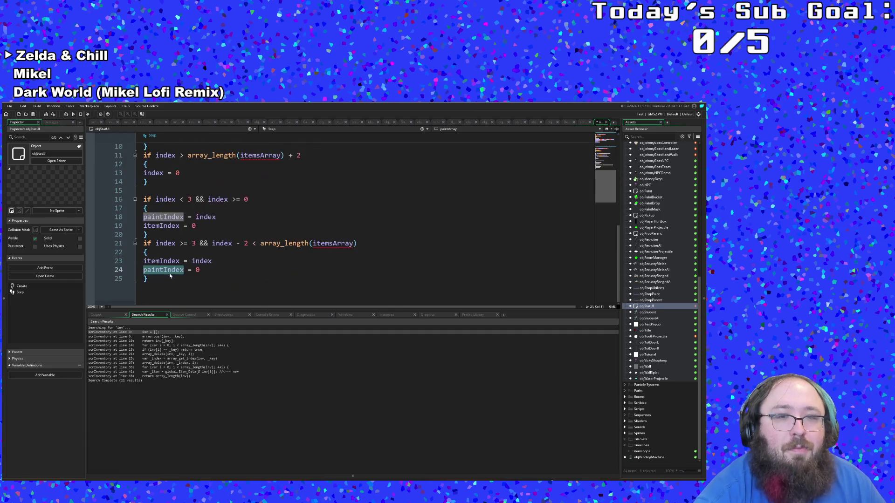
scroll(169, 276, "up", 6)
scroll(170, 275, "down", 5)
scroll(170, 276, "up", 4)
scroll(169, 275, "up", 3)
scroll(169, 276, "down", 5)
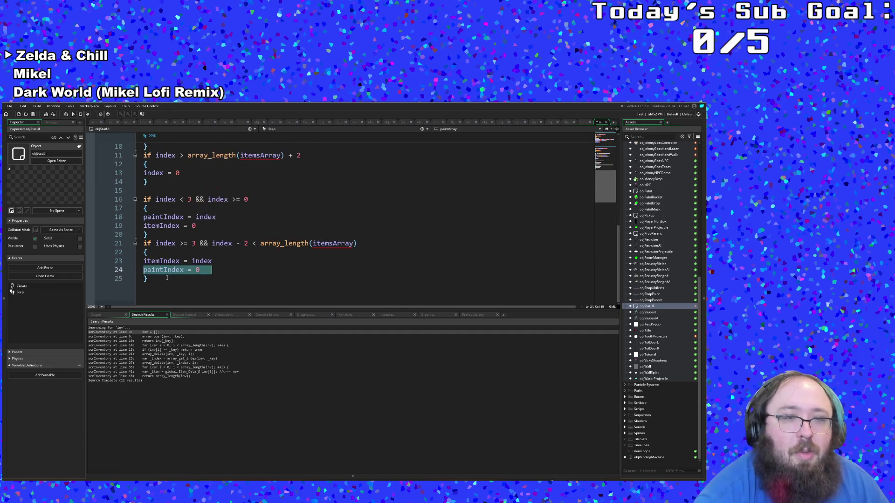
left_click(162, 289)
On a new line 27, write if INPUT.button_pressed[Buttons.Left]().
key("Return")
key("Return")
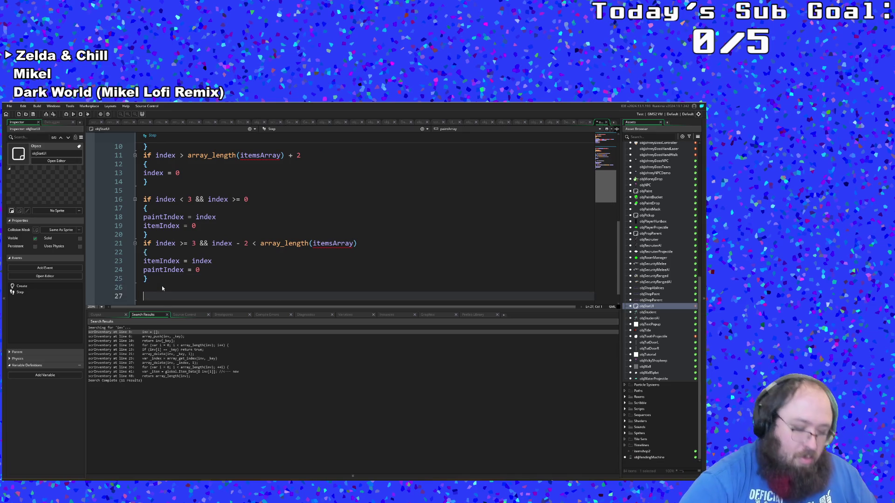
type("if button")
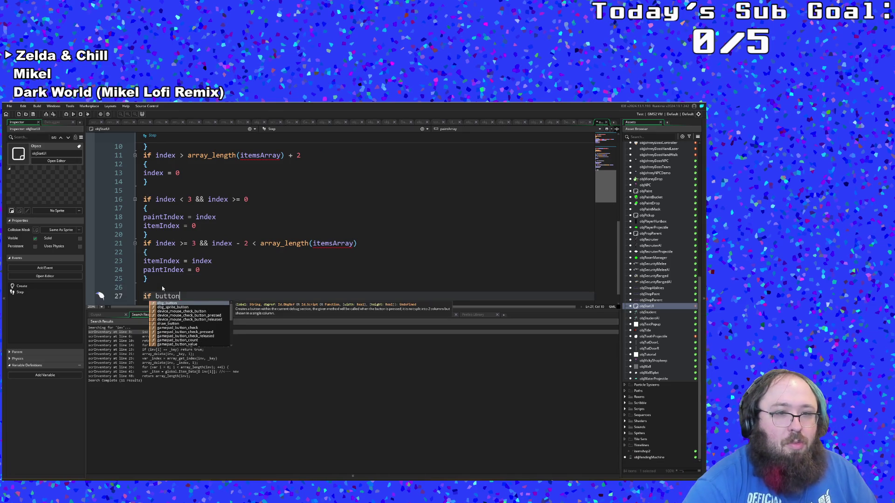
key("BackSpace")
key("BackSpace")
key("BackSpace")
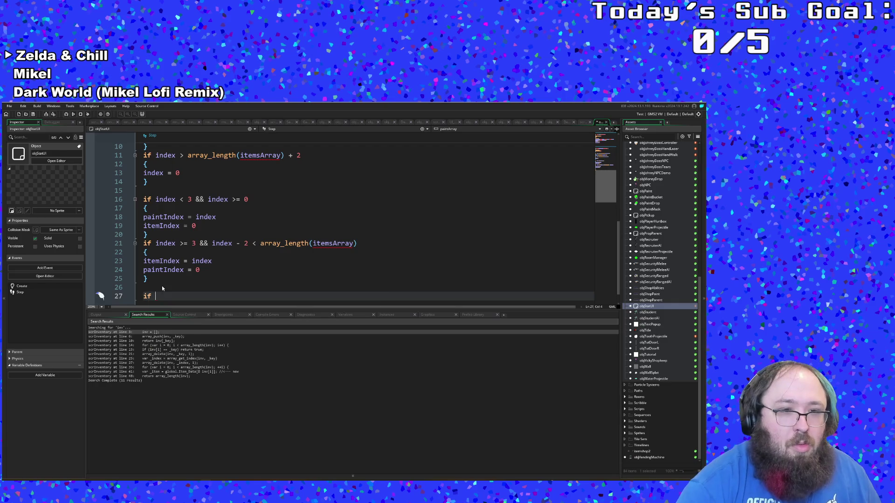
type("INPUT.A")
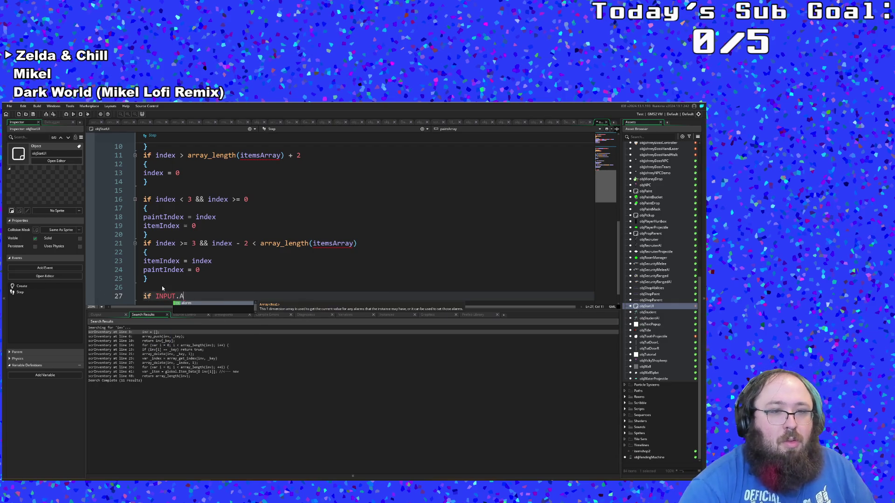
key("BackSpace")
type("button")
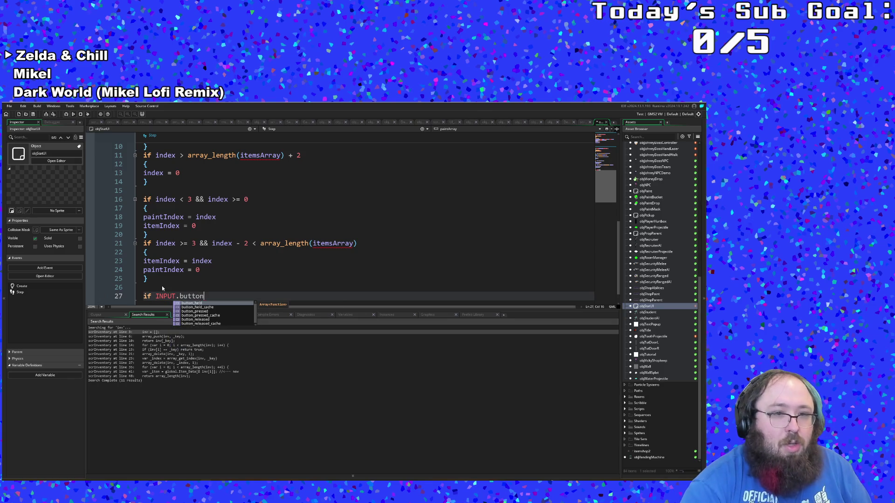
type("_pr")
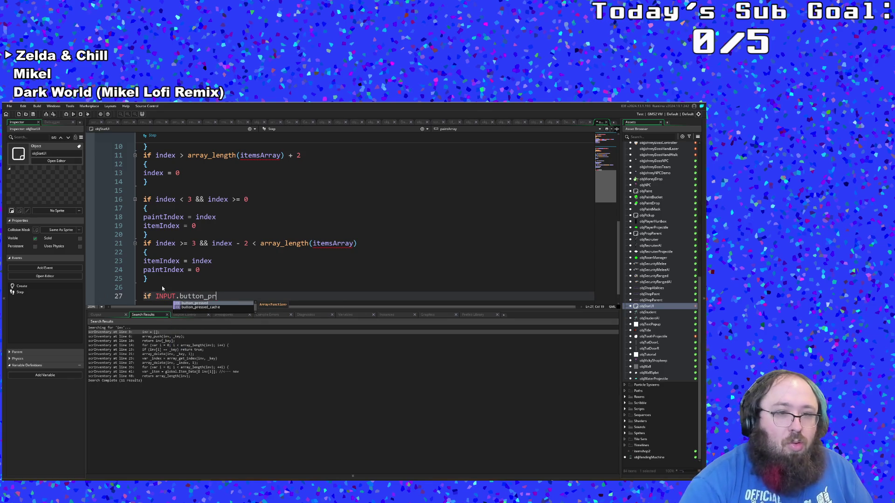
key("Return")
type("(")
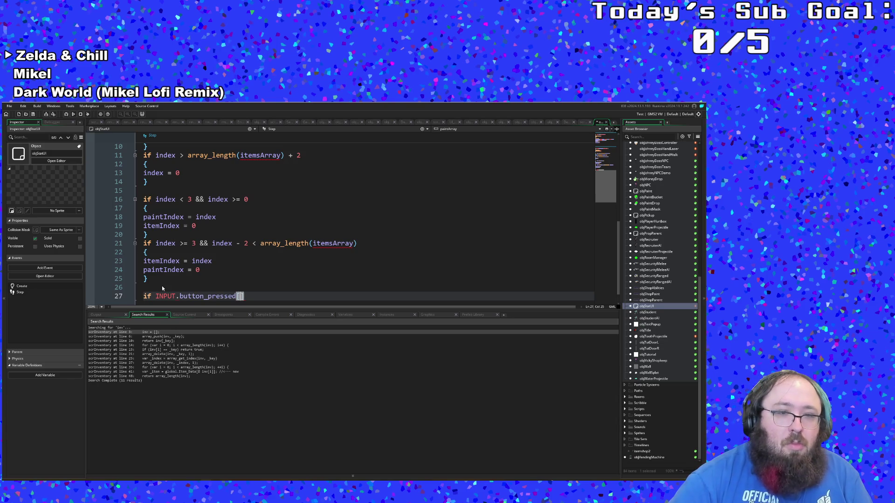
key("BackSpace")
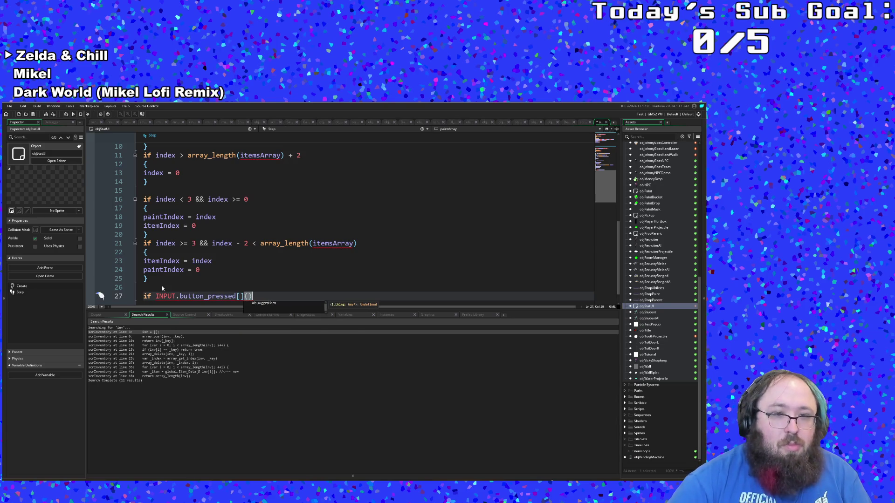
type("button")
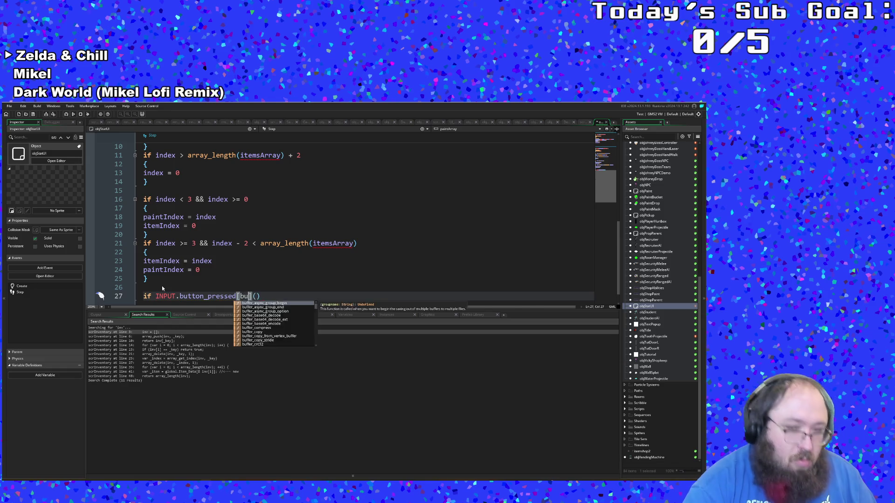
key("BackSpace")
key("BackSpace")
key("BackSpace")
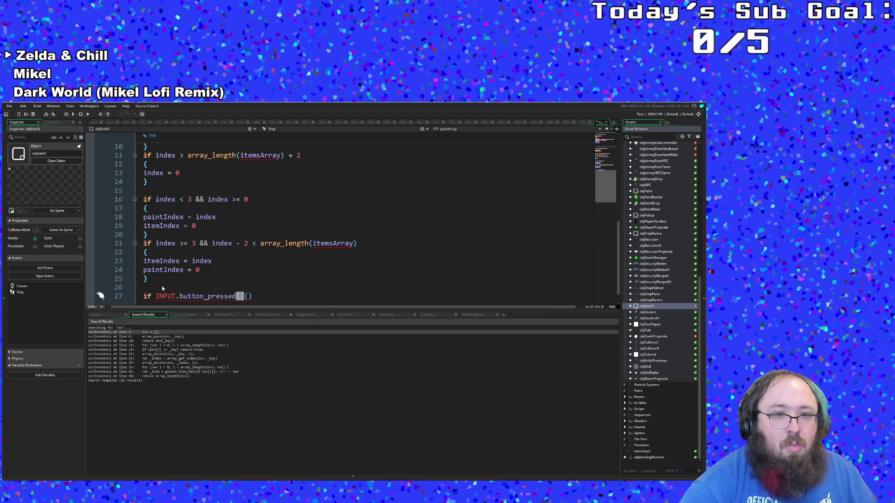
left_click(239, 297)
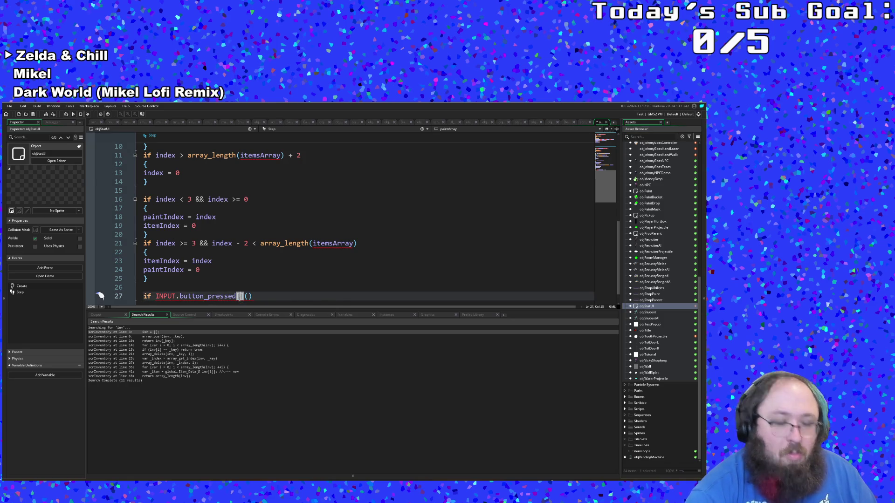
type("Buttons.")
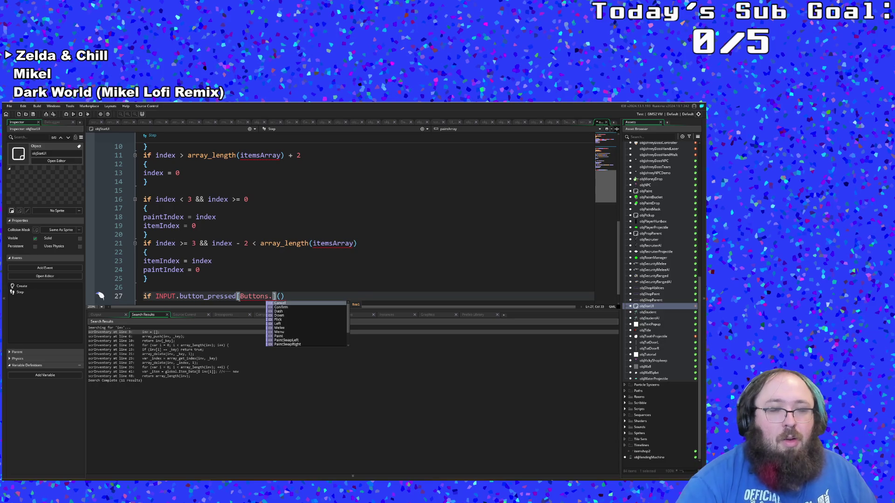
type("Lef")
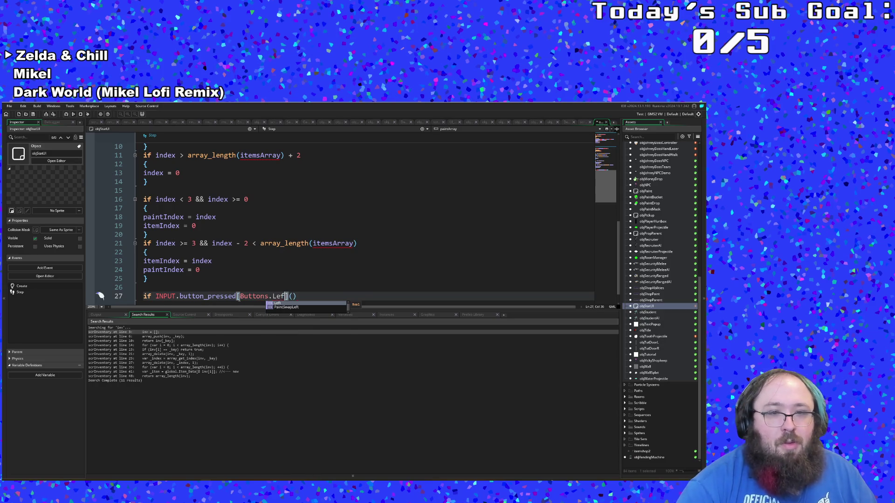
type("t]")
key("End")
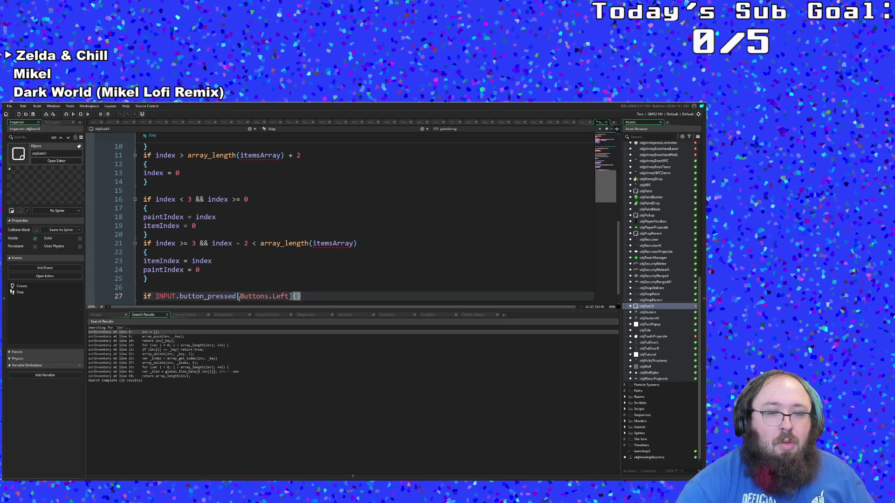
Extend the condition with || INPUT.button_pressed[Buttons.PaintSwapLeft]() by duplicating the Left check.
left_click_drag(156, 297, 345, 304)
right_click(306, 294)
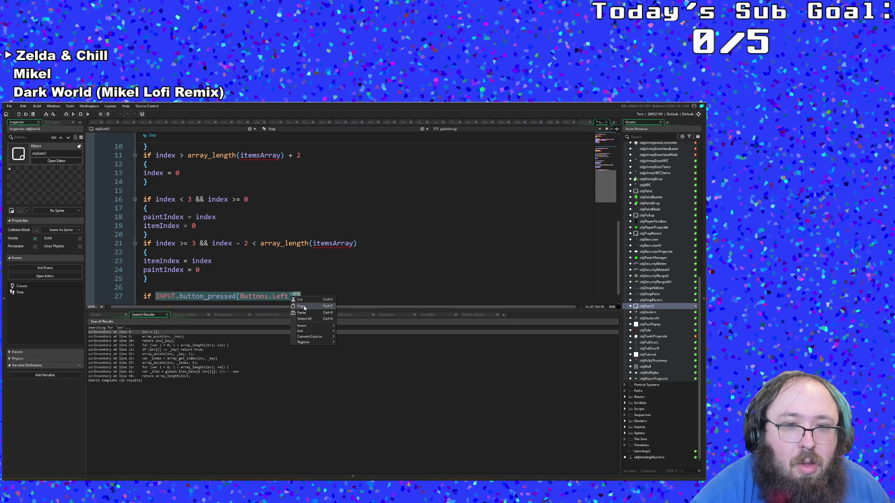
left_click(307, 295)
type("||")
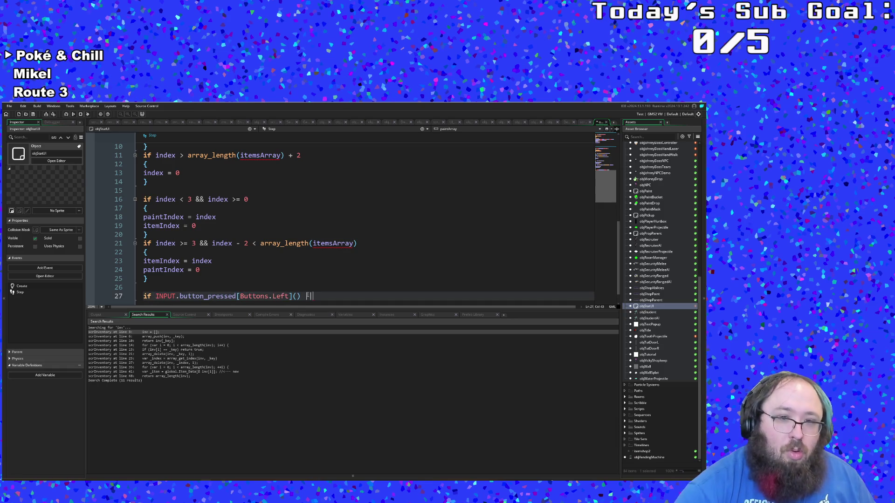
key("ctrl+v")
key("Left")
key("Left")
key("Left")
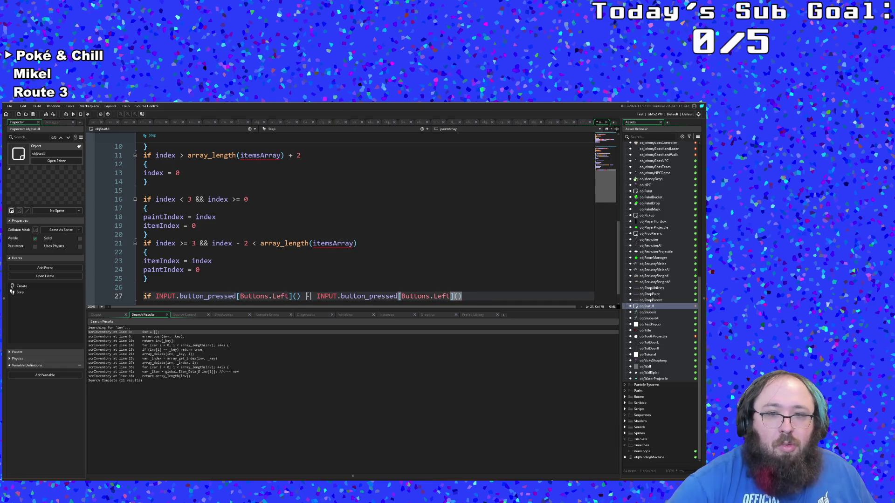
key("BackSpace")
key("BackSpace")
key("BackSpace")
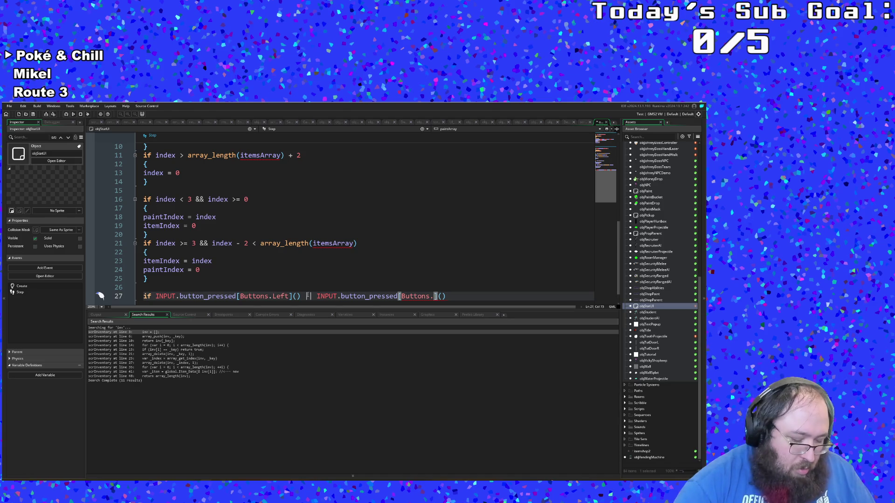
type("PaintSwapLeft\\")
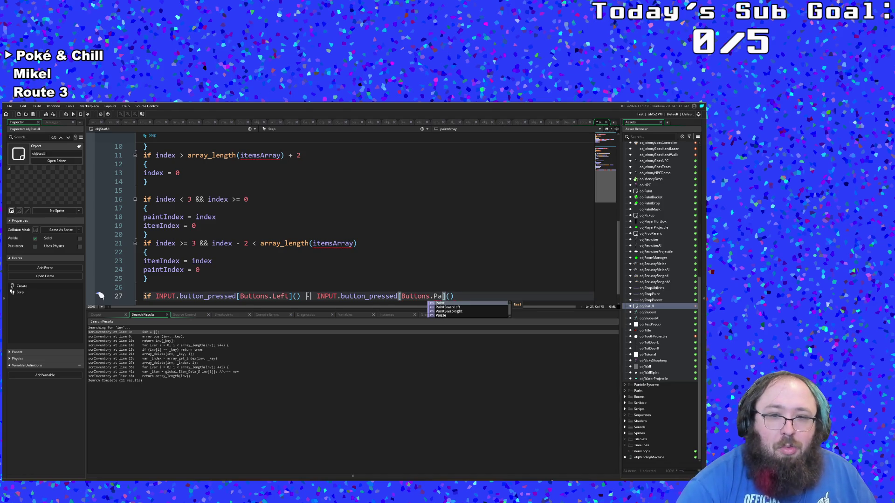
key("BackSpace")
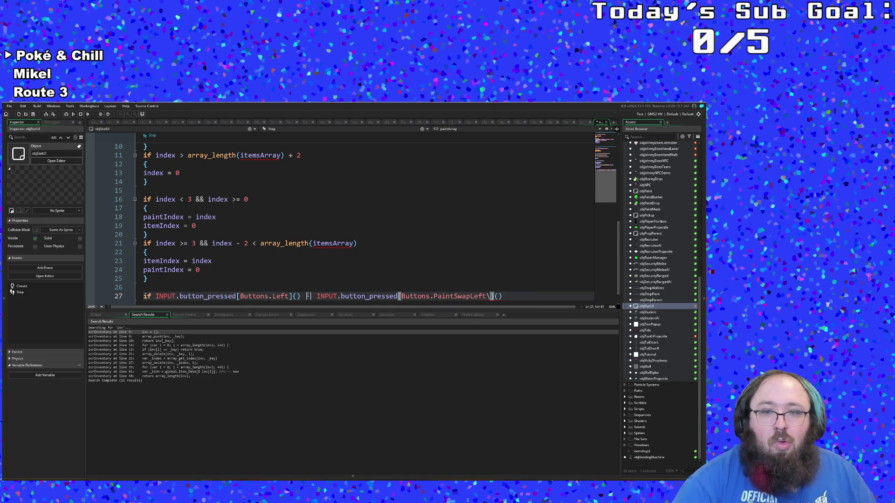
type("]()")
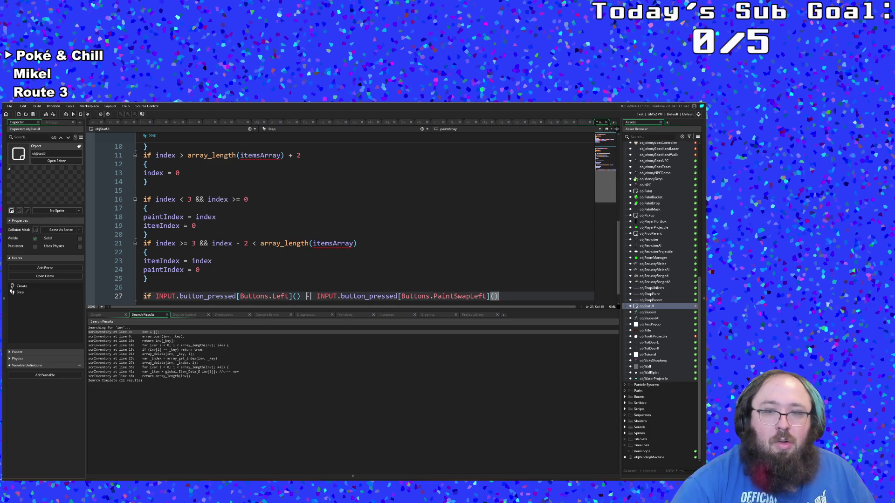
type(" ||")
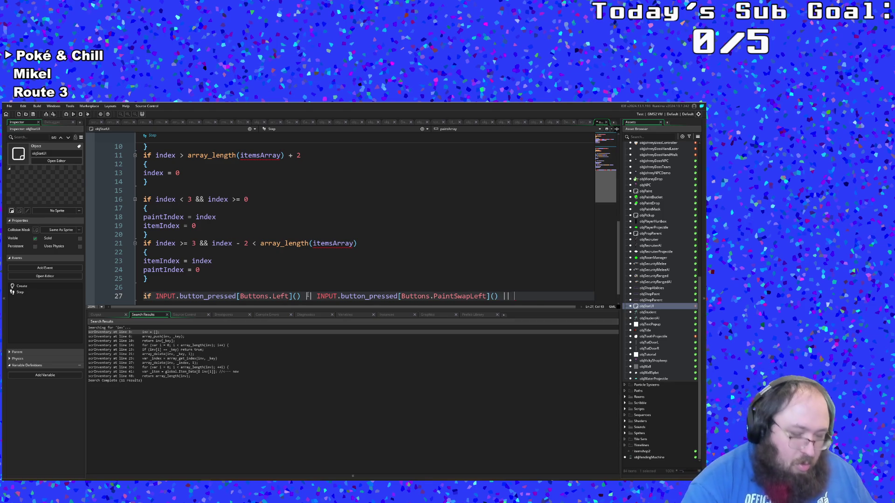
key("ctrl+v")
key("Left")
key("Left")
key("Left")
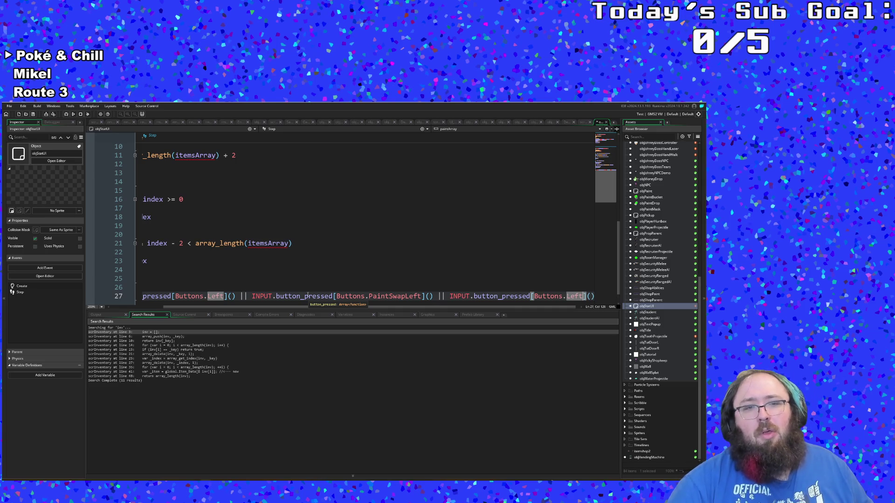
key("Right")
key("Right")
key("Right")
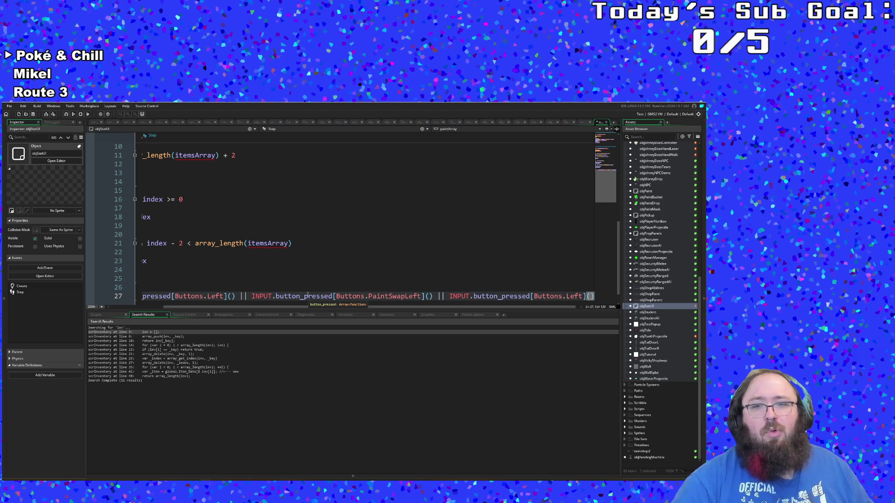
key("ctrl+BackSpace")
key("ctrl+BackSpace")
key("ctrl+BackSpace")
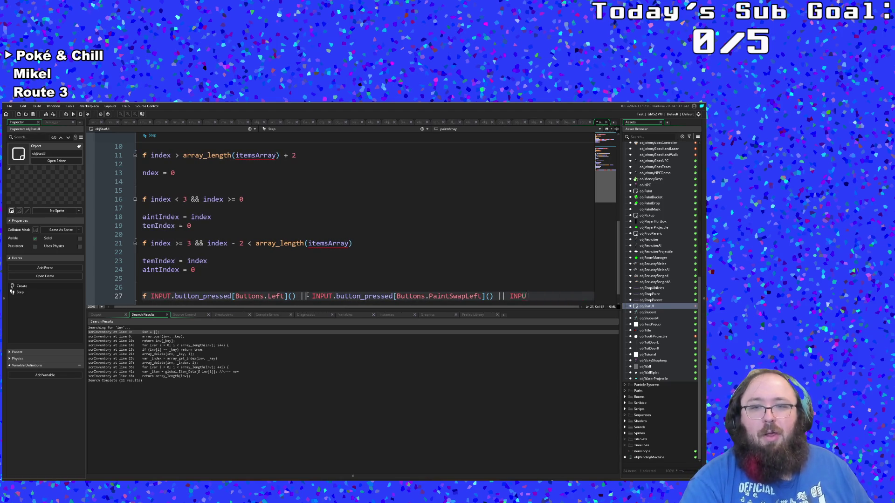
Add an empty { } body below the Left/PaintSwapLeft condition.
key("BackSpace")
key("BackSpace")
key("BackSpace")
key("Return")
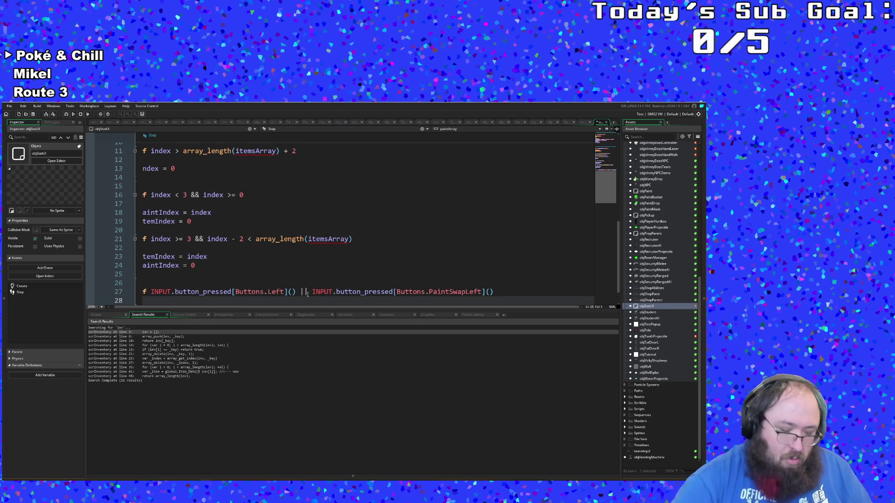
key("Return")
key("Return")
key("Up")
key("Up")
key("Up")
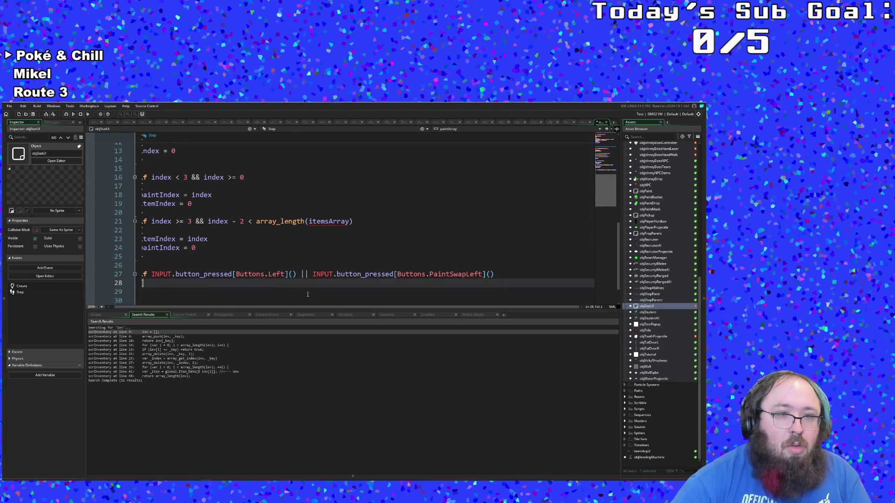
key("Down")
key("Down")
key("Down")
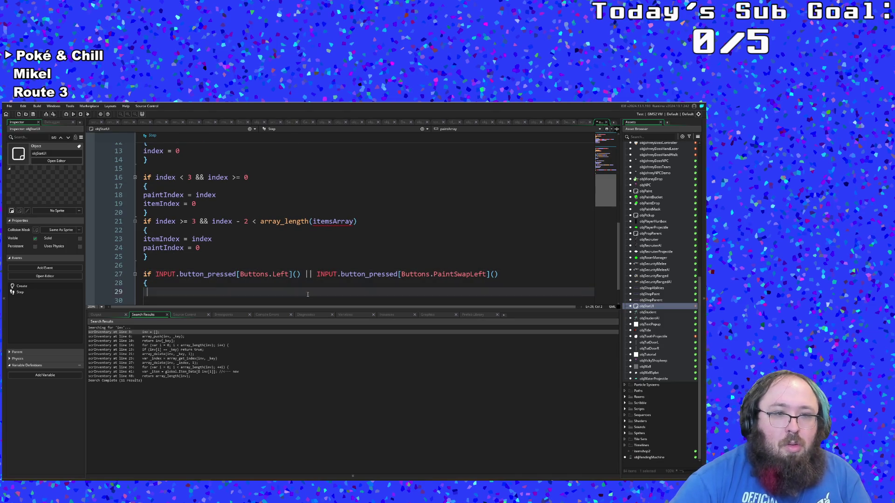
type("}")
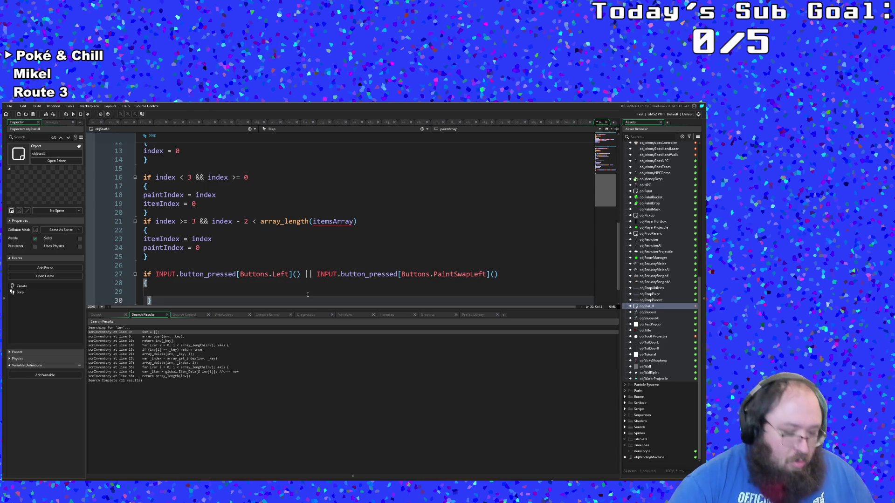
key("Up")
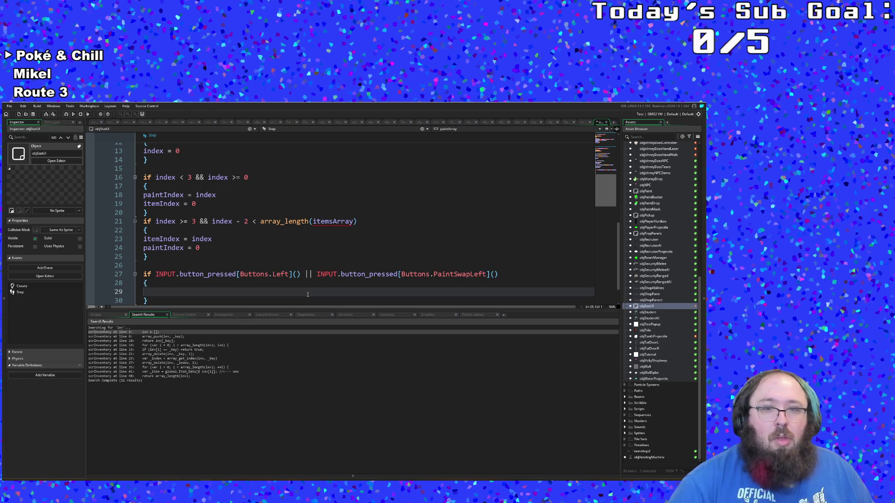